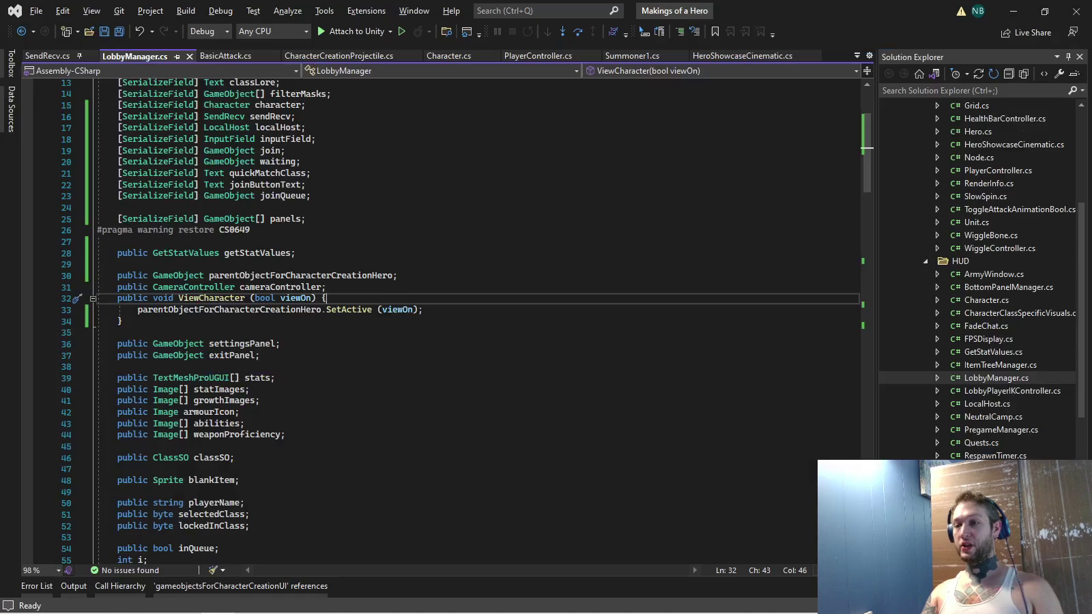
Search LobbyManager.cs for 'test' to find the Debug.LogError("test") line
scroll(443, 321, "up", 4)
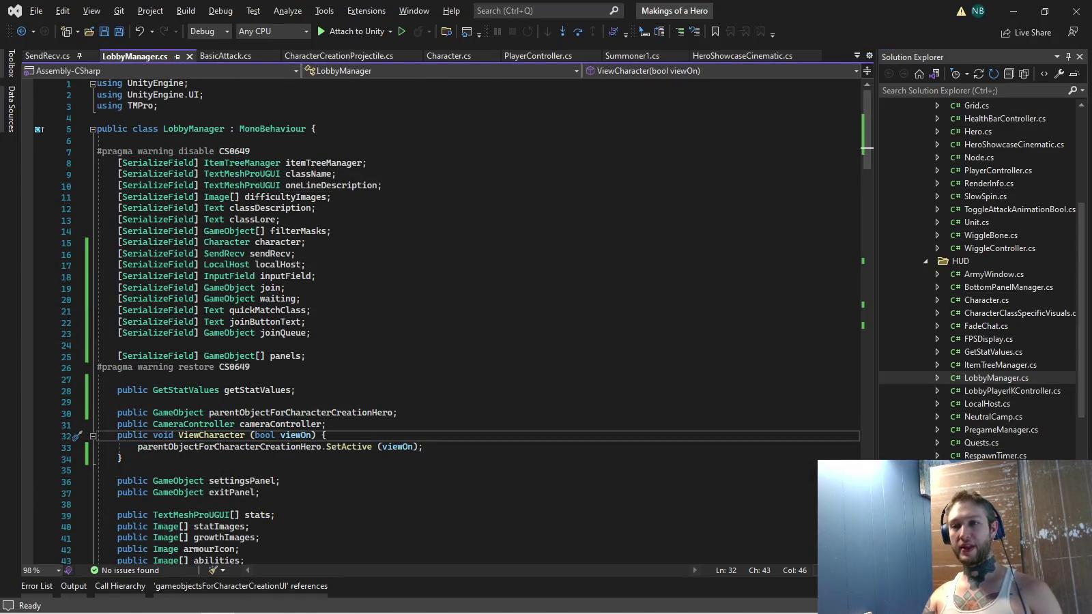
scroll(293, 212, "down", 7)
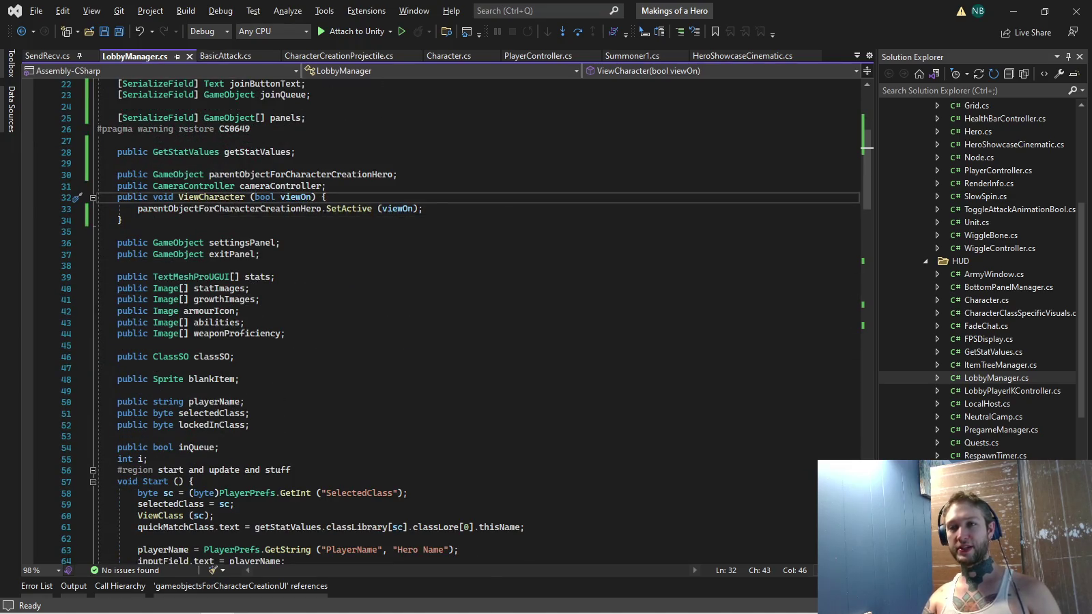
scroll(444, 321, "down", 5)
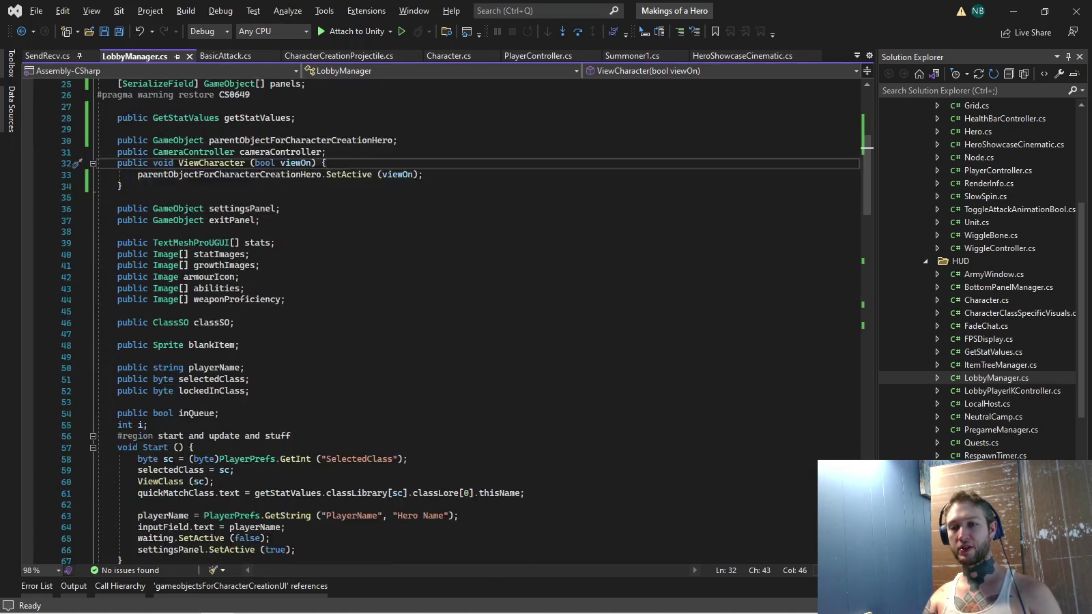
left_click(219, 287)
key("ctrl+f")
type("tes")
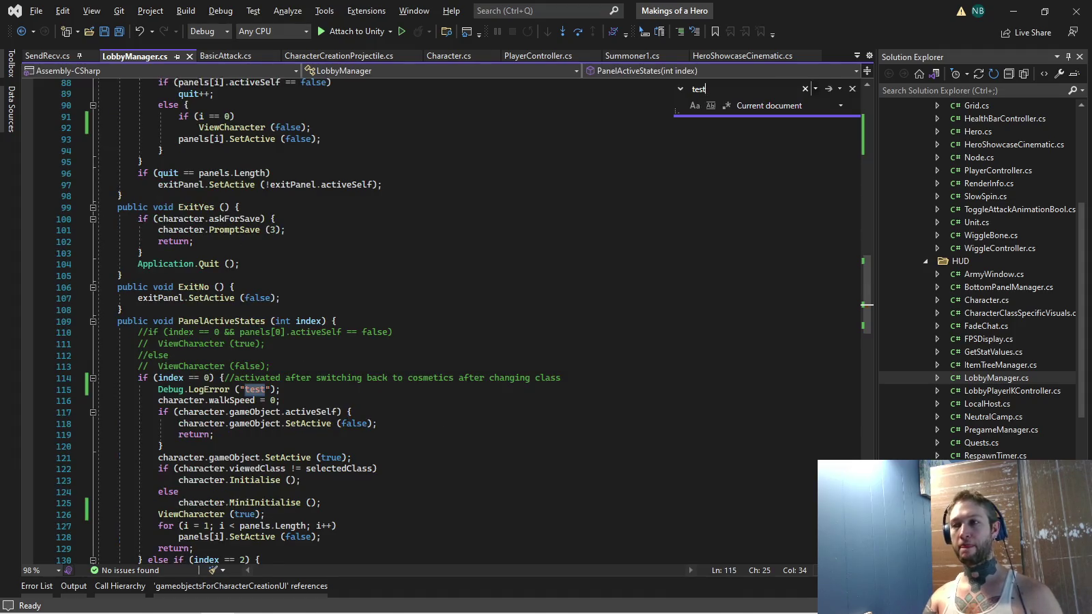
type("t")
key("Escape")
key("End")
scroll(444, 321, "down", 3)
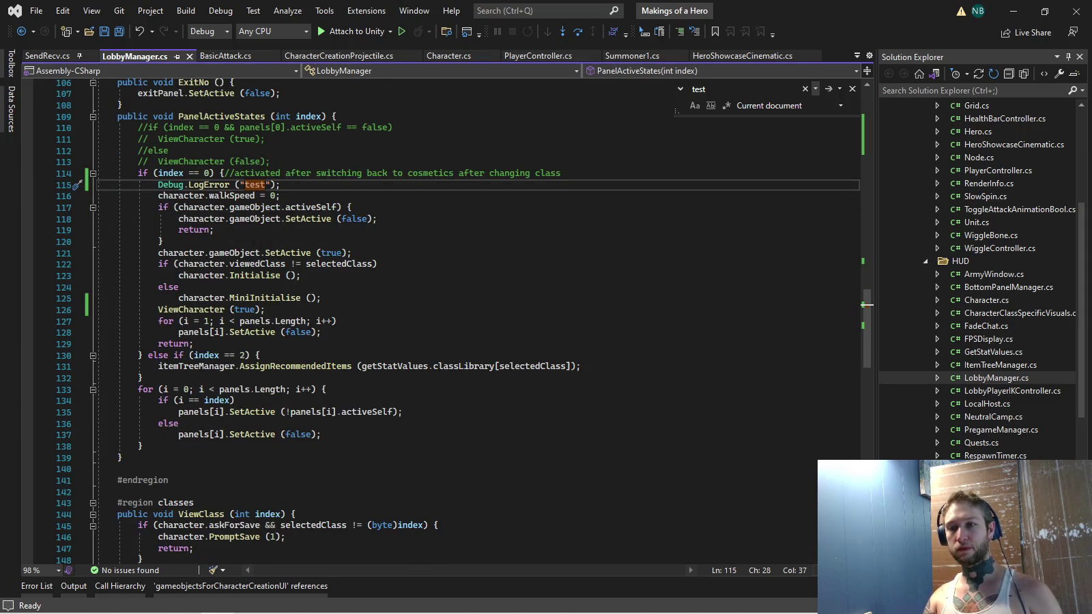
Go to the definition of the Initialise call on line 123
left_click_drag(159, 252, 377, 263)
key("Escape")
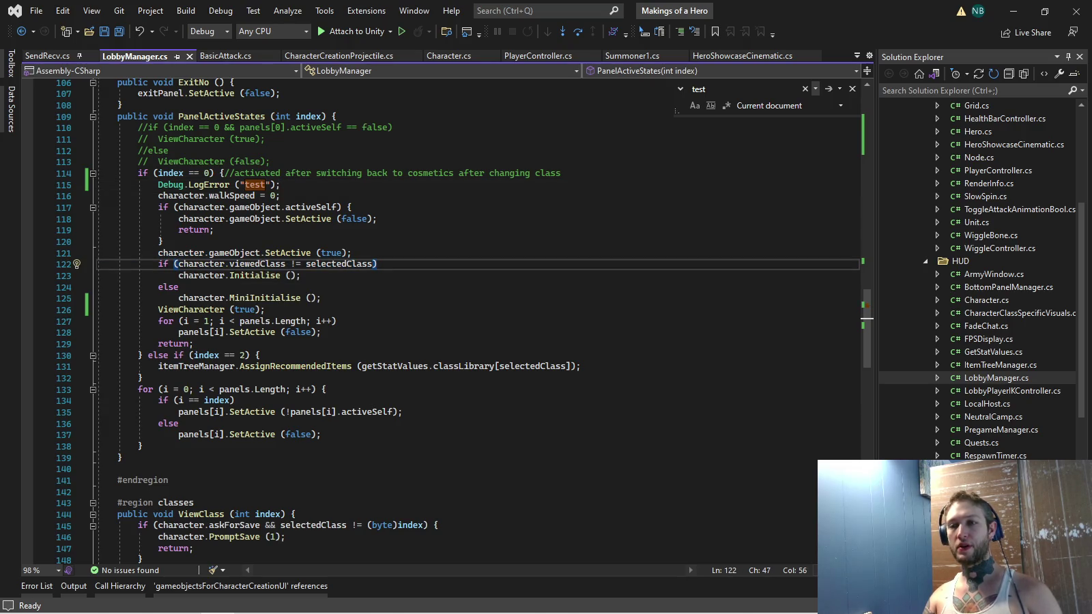
key("shift+Down")
key("shift+Up")
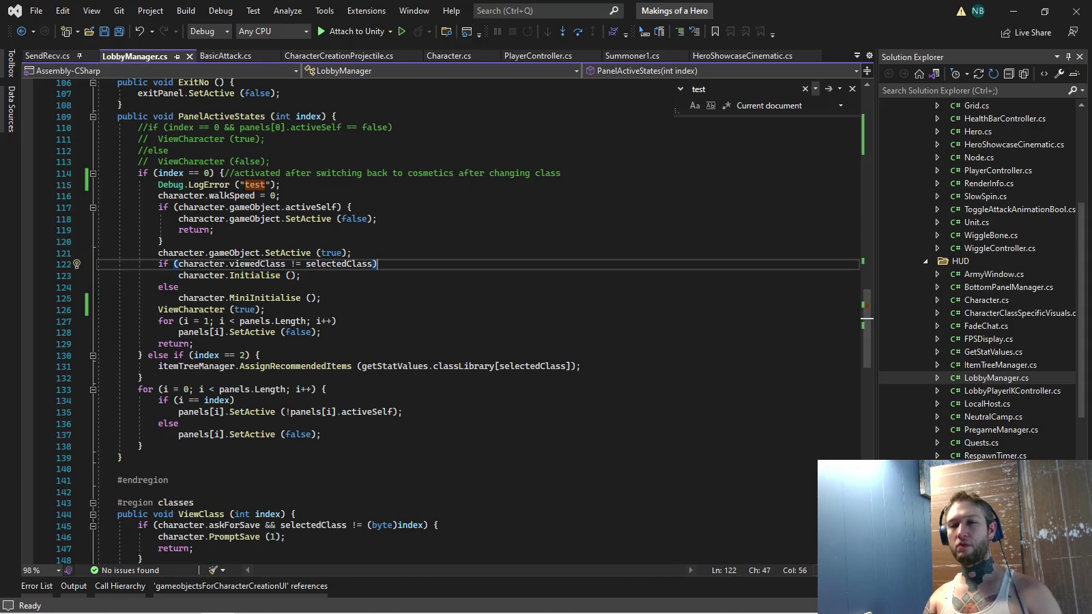
right_click(255, 275)
key("Escape")
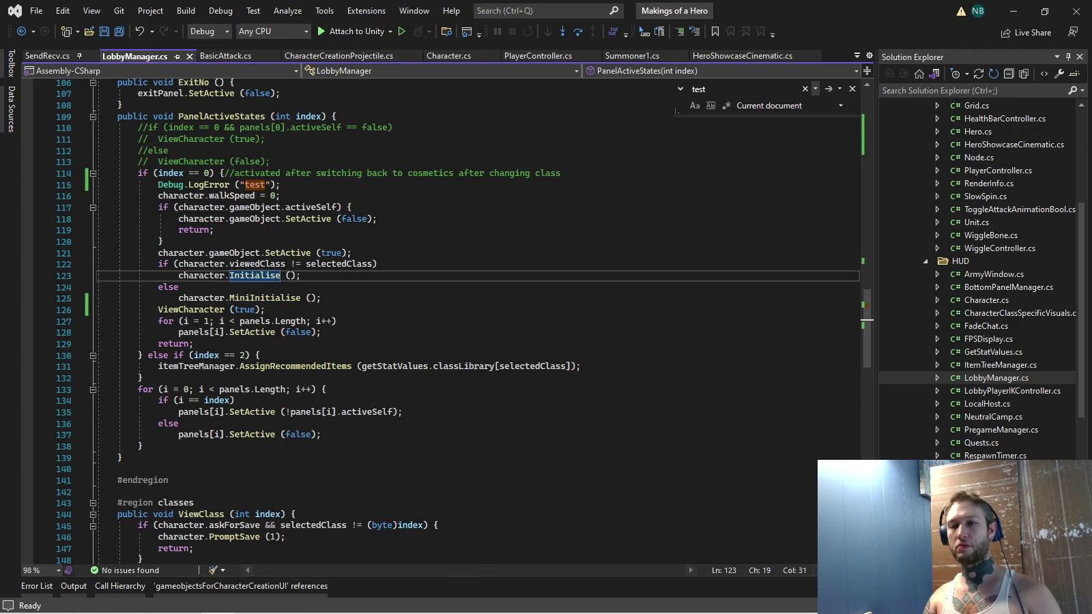
right_click(254, 276)
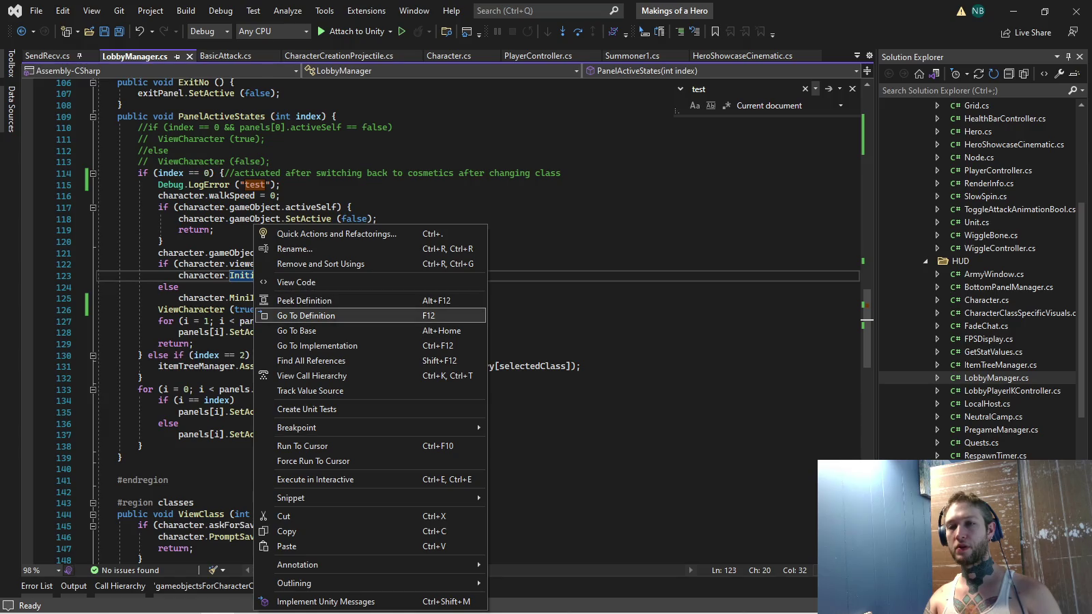
left_click(261, 314)
Expand the collapsed MiniInitialise and Initialise method bodies in Character.cs
scroll(312, 324, "down", 3)
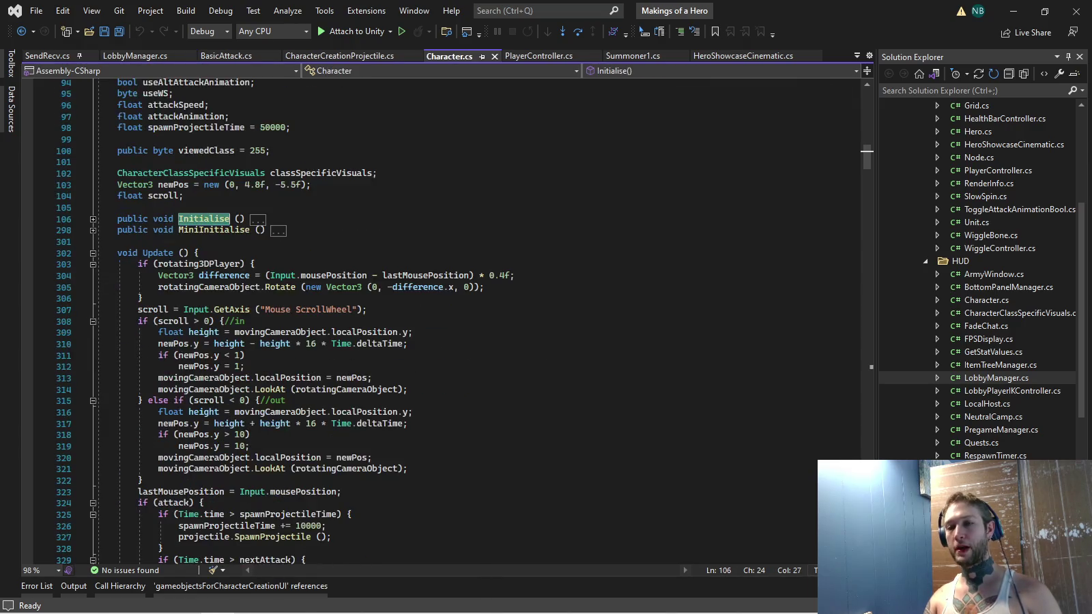
scroll(313, 324, "down", 2)
scroll(313, 324, "up", 1)
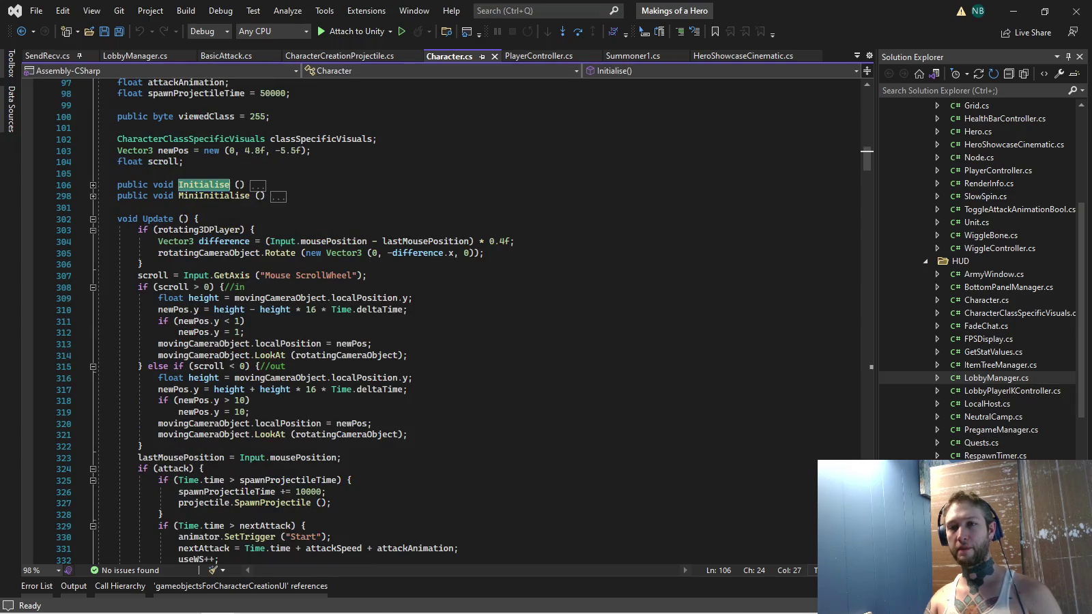
left_click(92, 196)
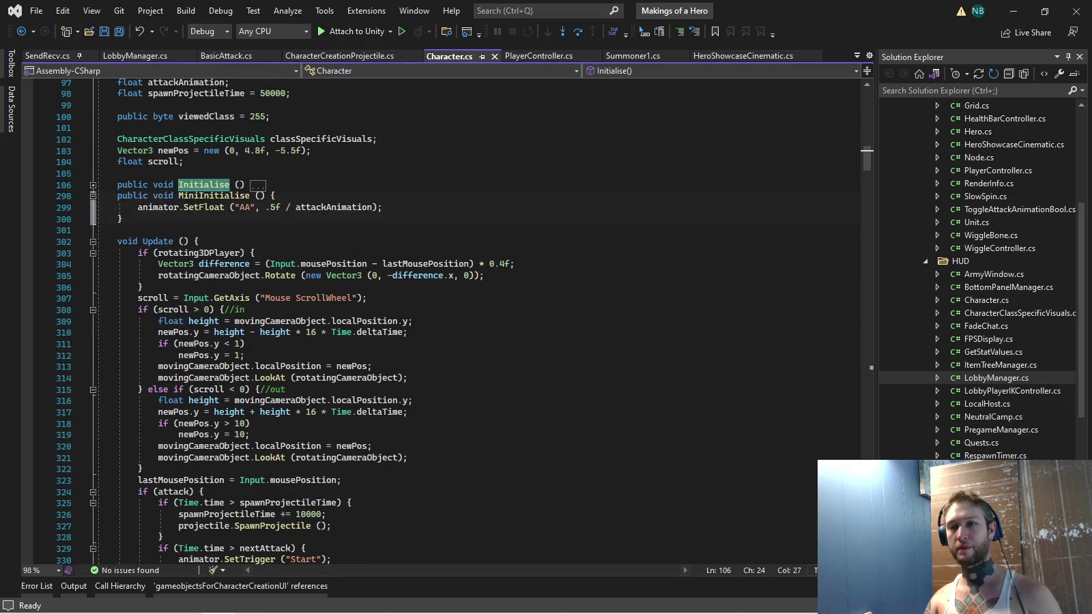
left_click(93, 184)
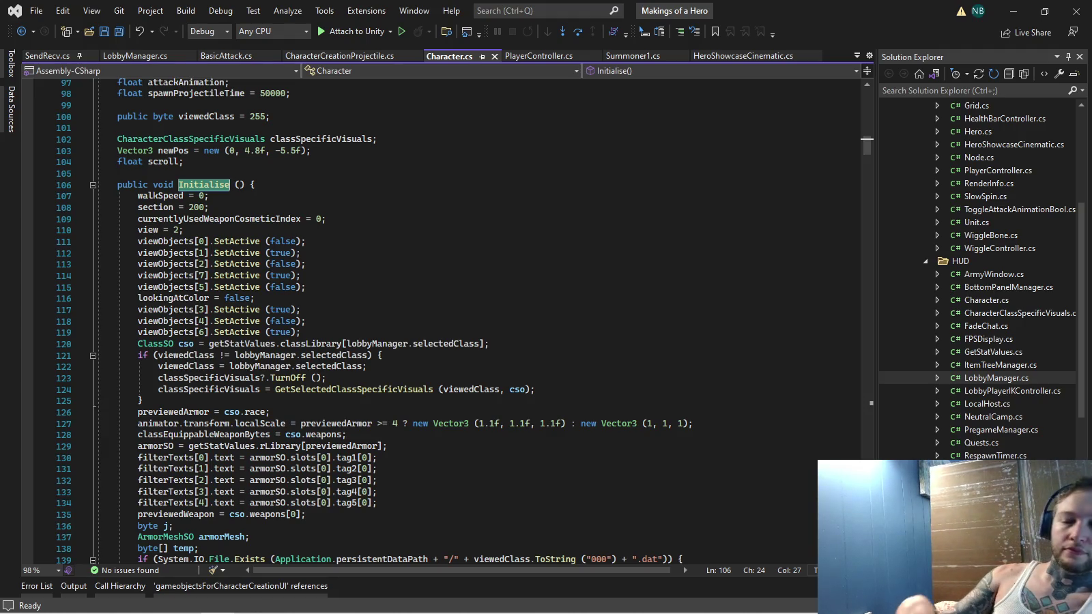
Review the newPos preview position (0, 4.8, -5.5) above the Initialise routine
scroll(436, 321, "up", 1)
scroll(437, 320, "down", 2)
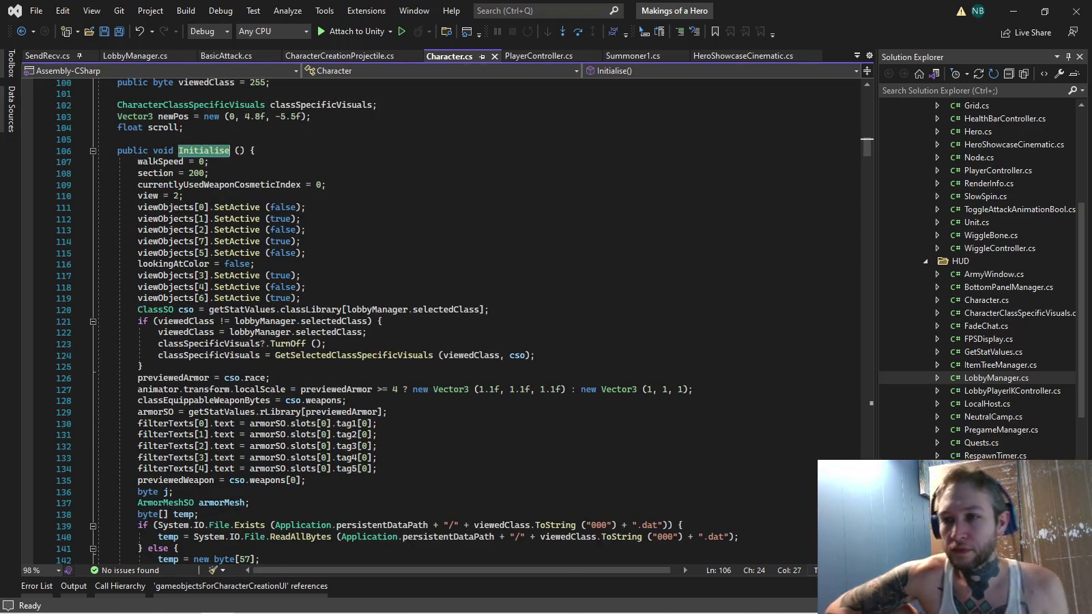
scroll(437, 321, "down", 2)
scroll(437, 321, "down", 1)
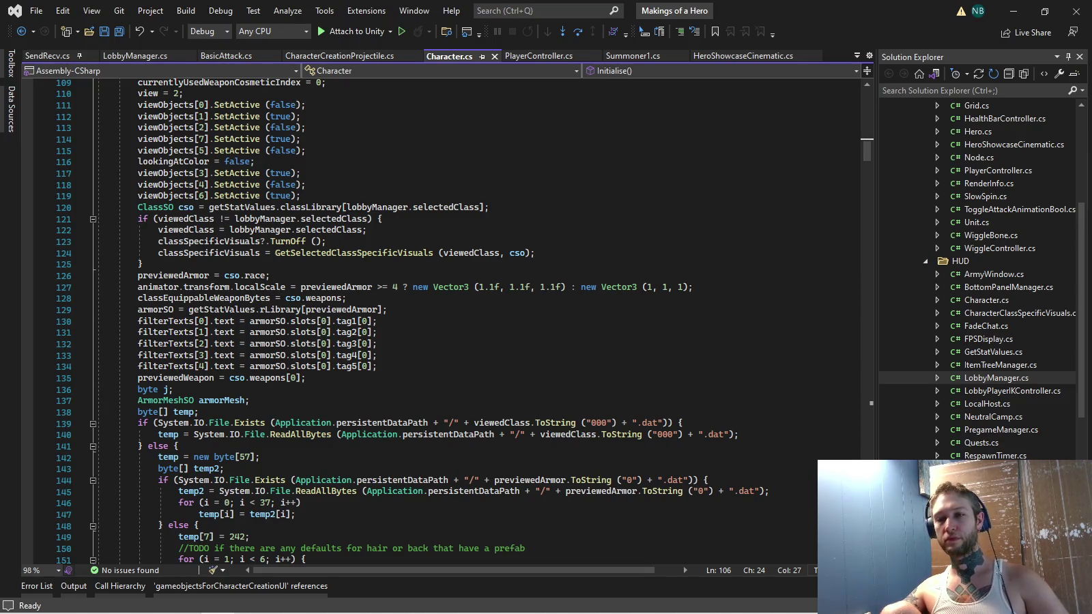
mouse_move(160, 287)
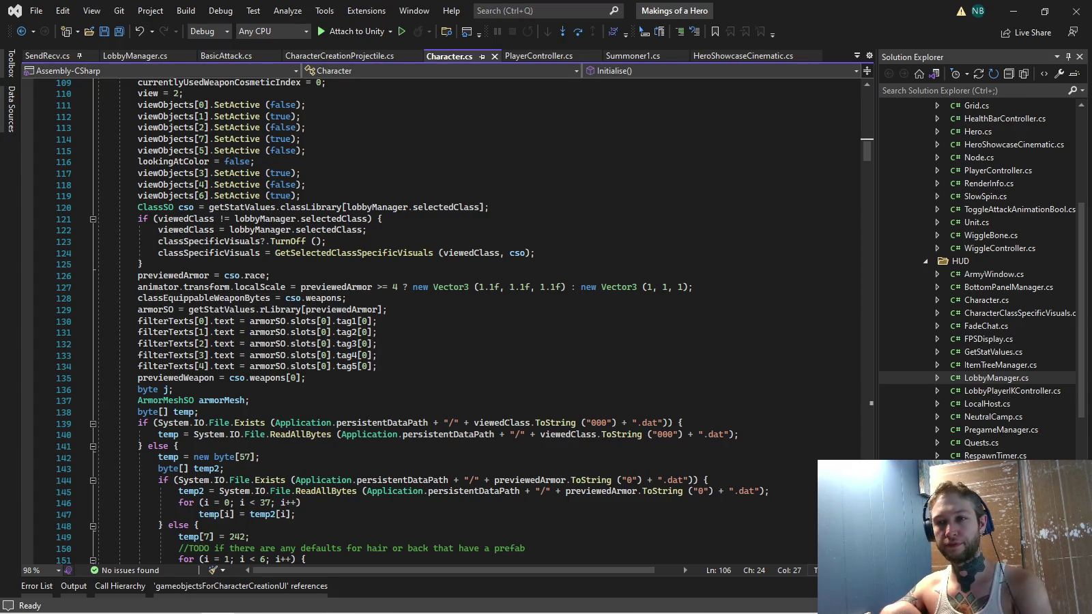
mouse_move(170, 344)
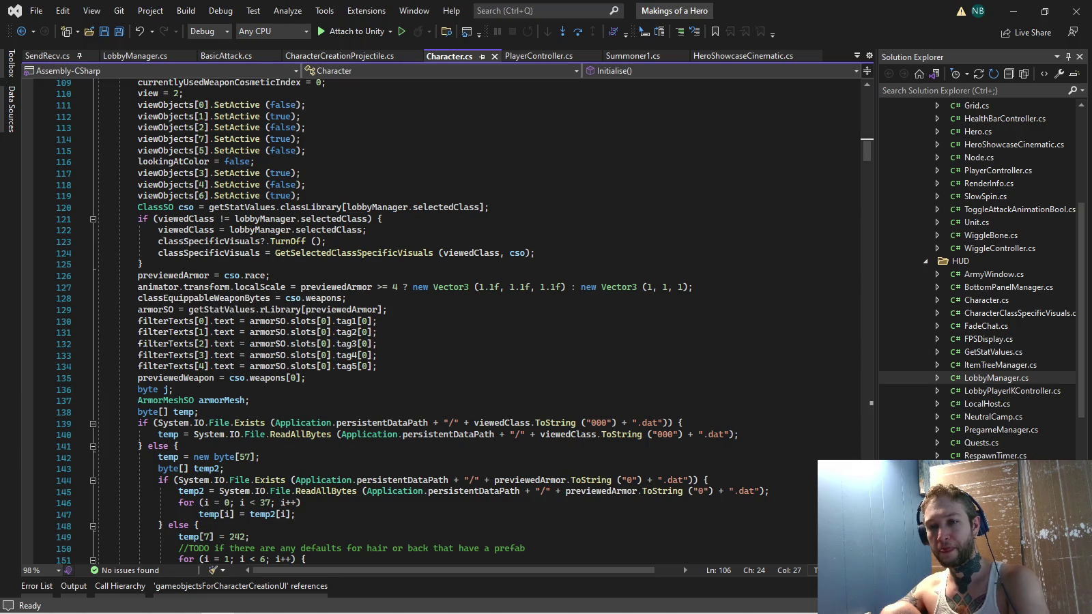
Read through the rest of Character.cs, then switch to the Unity editor
scroll(437, 321, "down", 2)
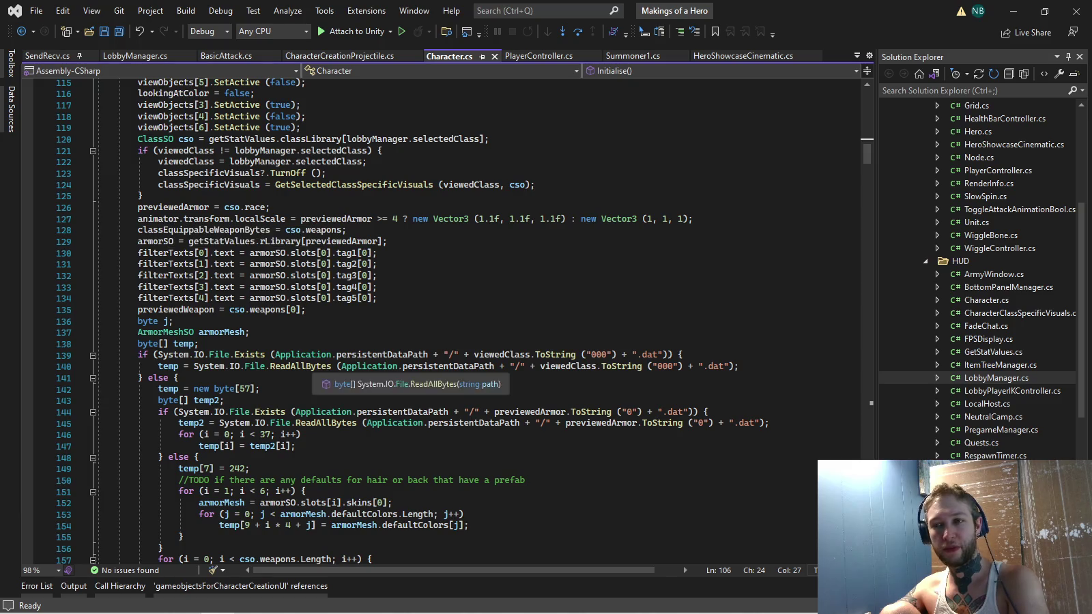
scroll(427, 321, "down", 12)
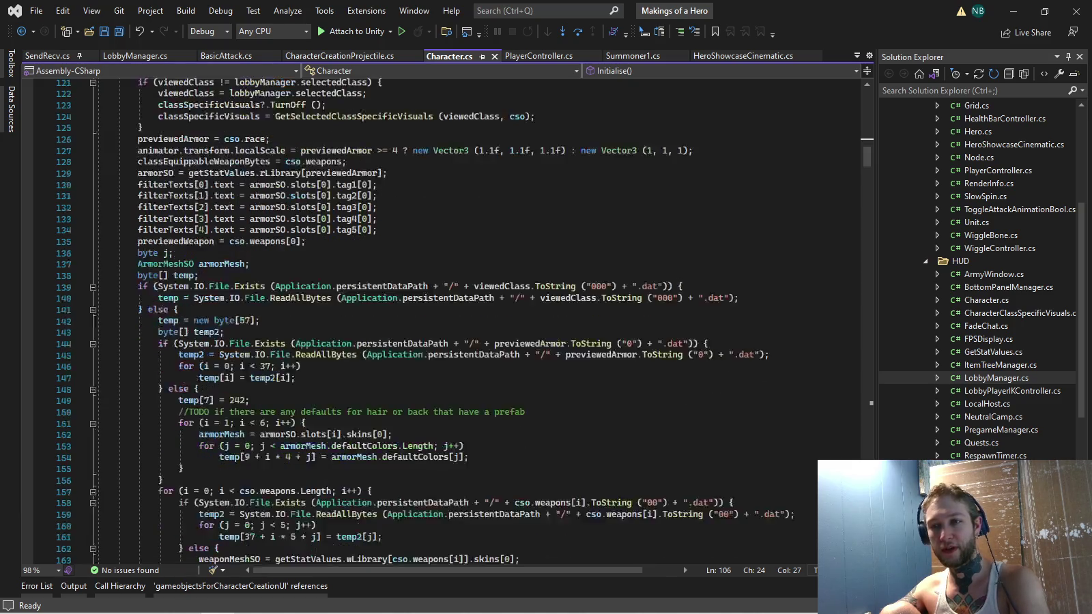
scroll(303, 351, "down", 4)
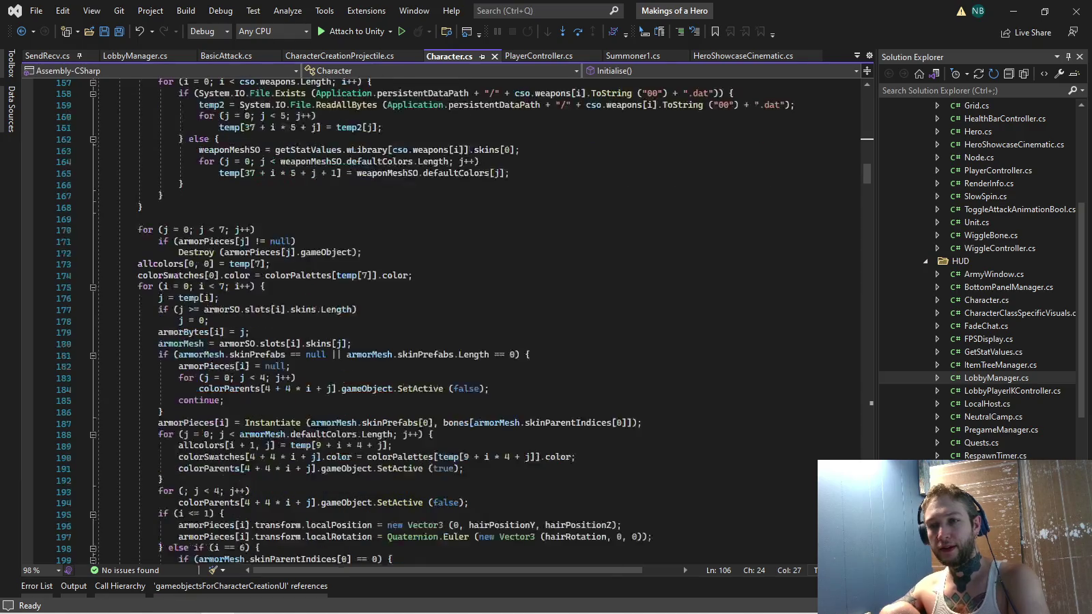
scroll(304, 351, "down", 1)
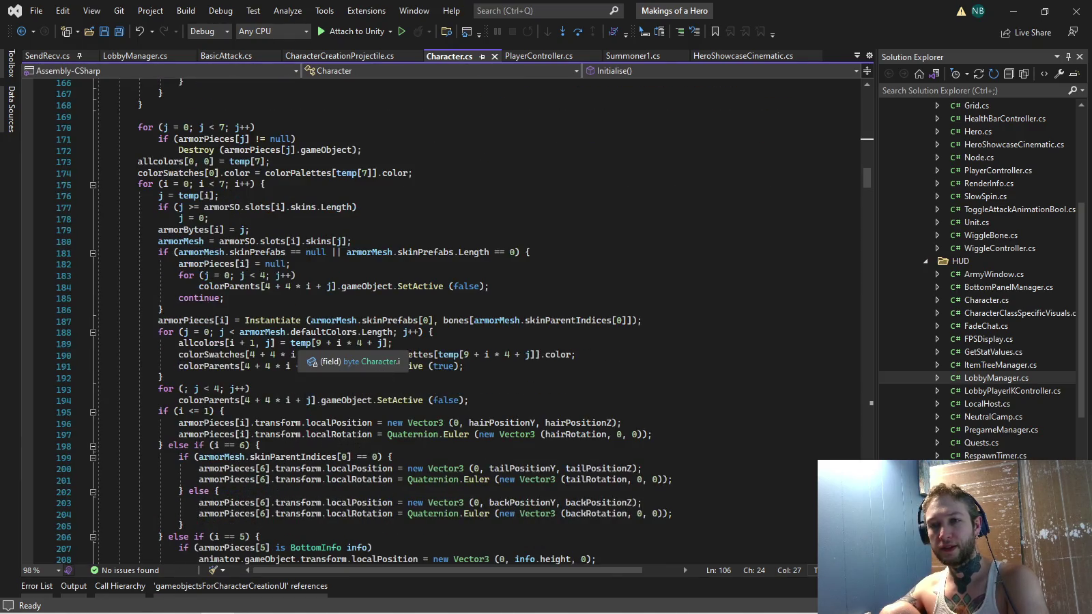
scroll(304, 351, "down", 10)
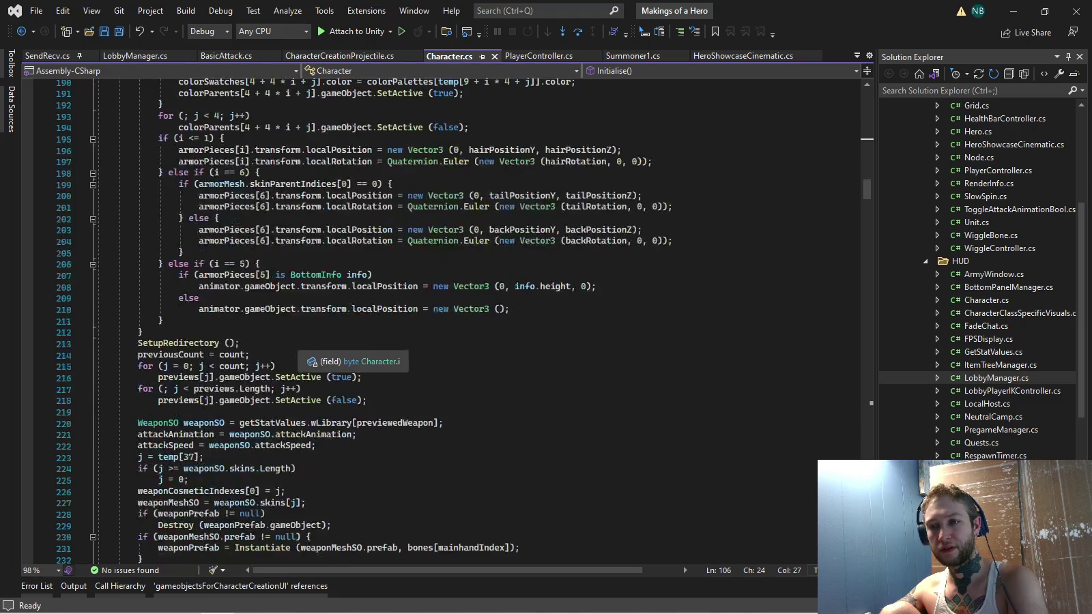
scroll(304, 352, "down", 3)
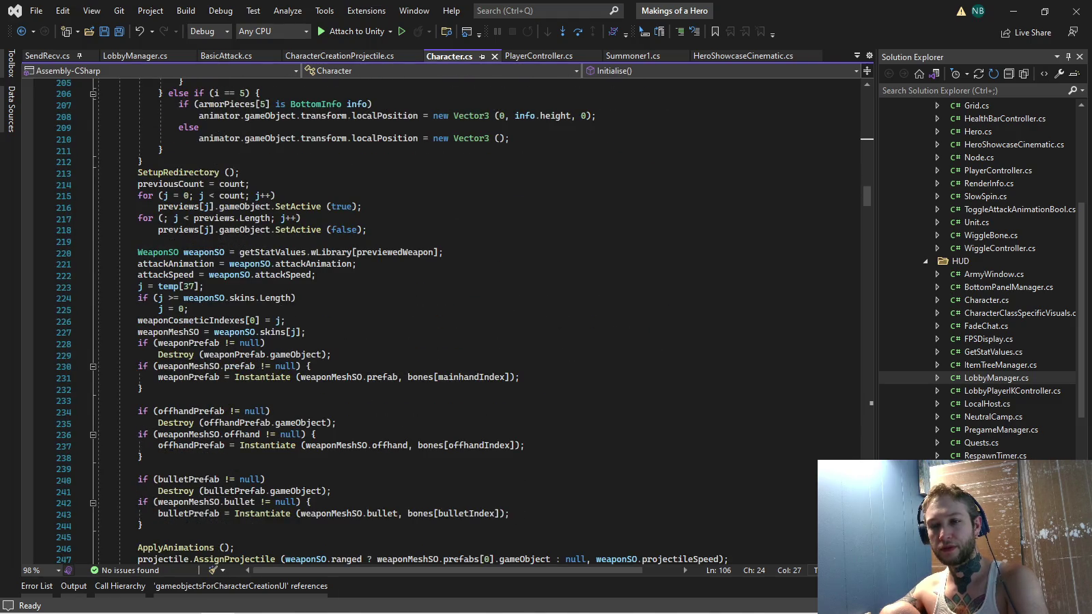
scroll(304, 351, "down", 6)
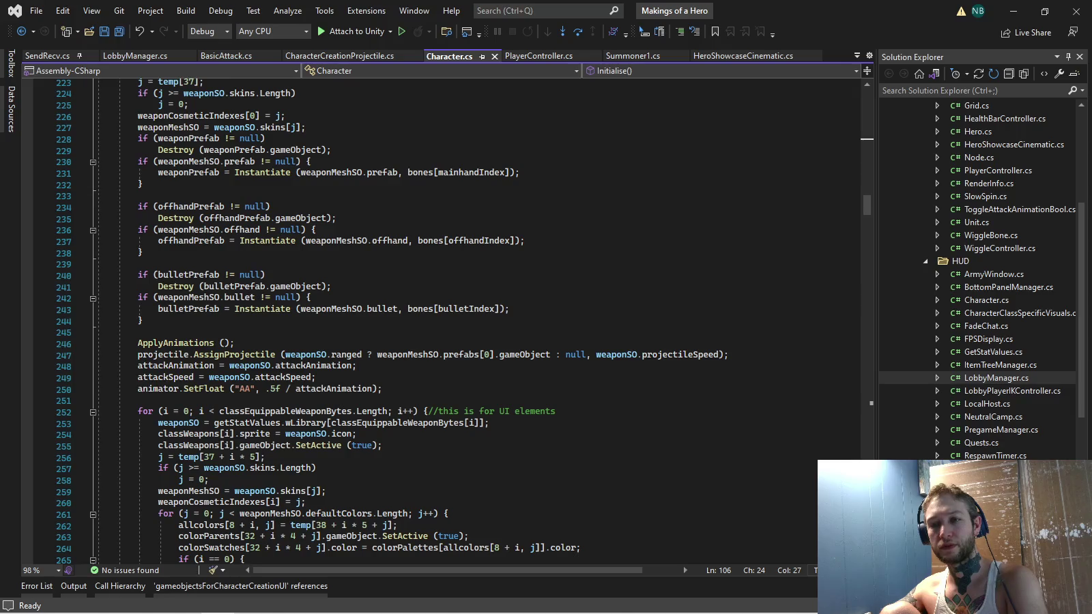
scroll(304, 352, "down", 6)
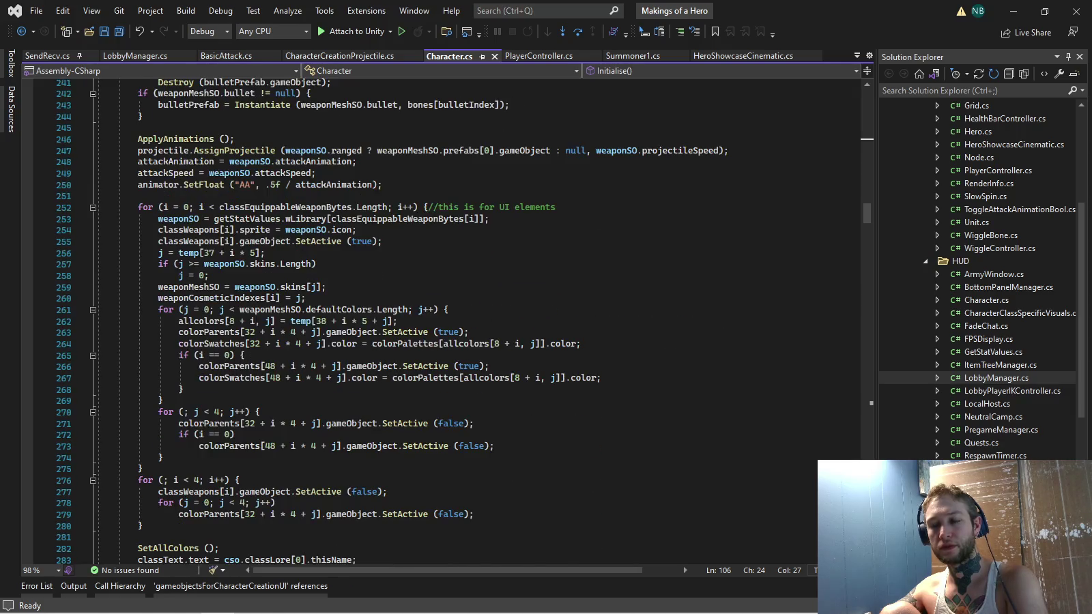
scroll(303, 352, "down", 3)
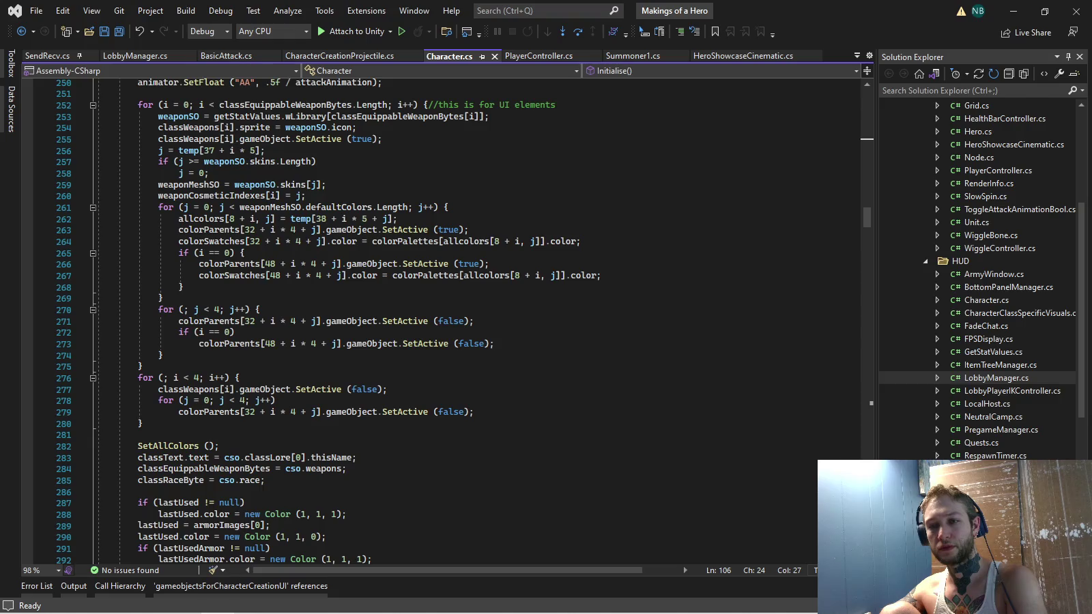
scroll(304, 352, "down", 6)
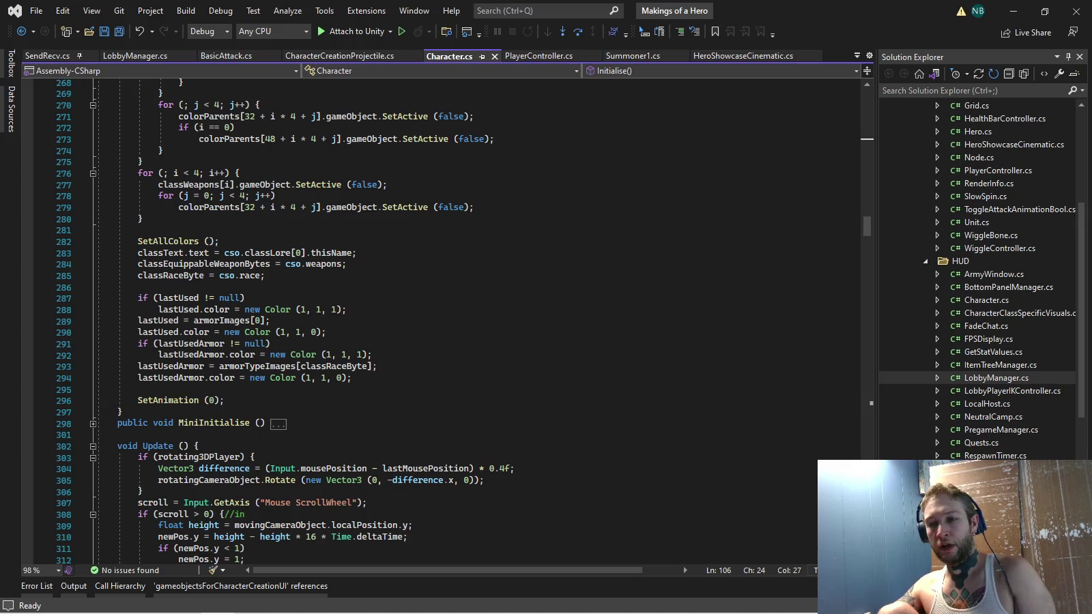
scroll(437, 321, "up", 20)
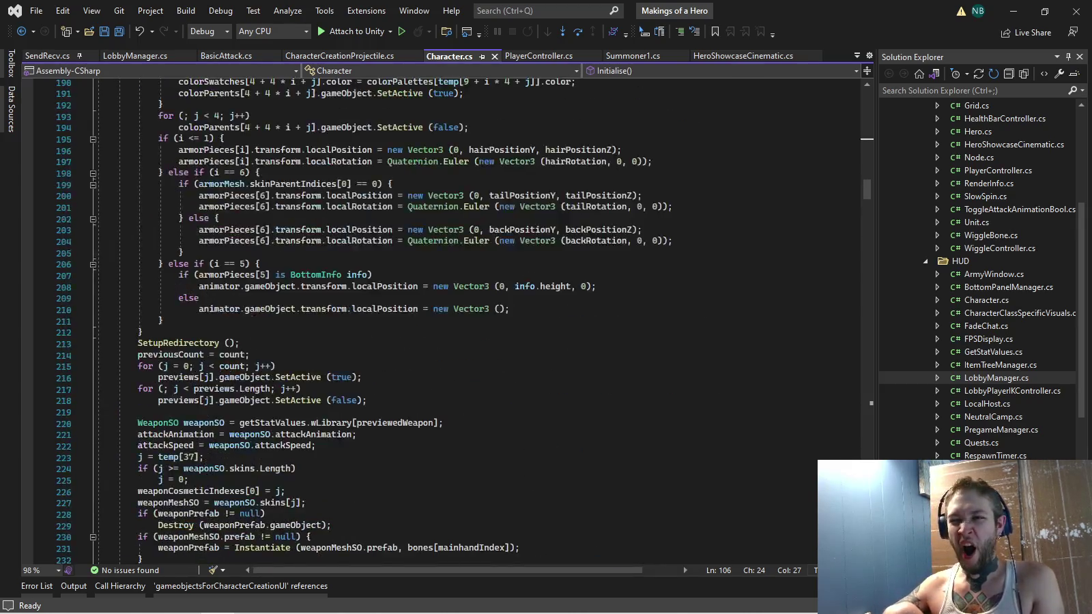
scroll(437, 321, "up", 16)
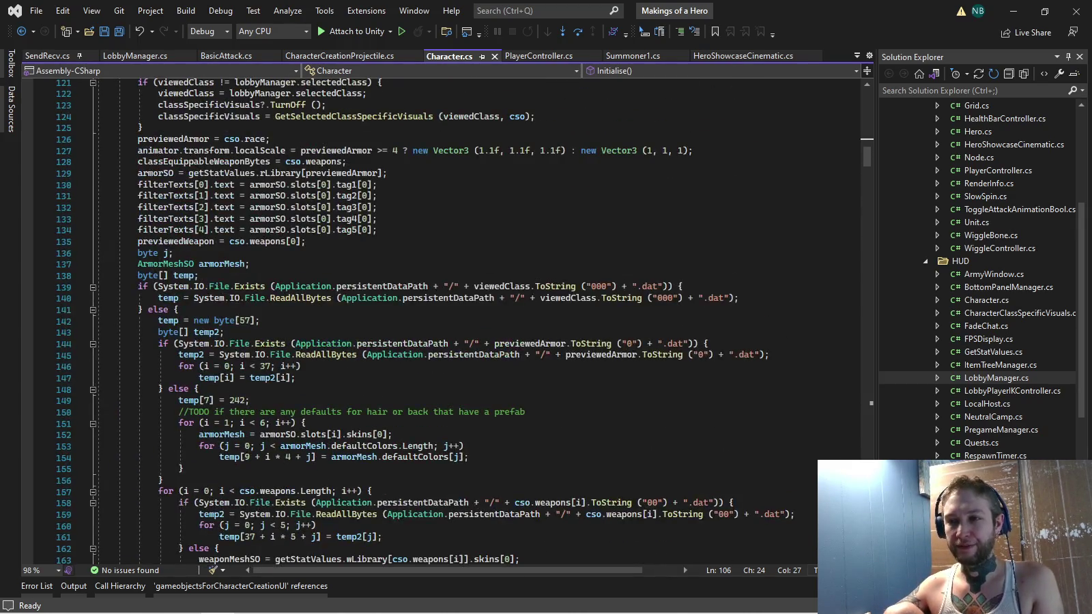
scroll(437, 321, "up", 5)
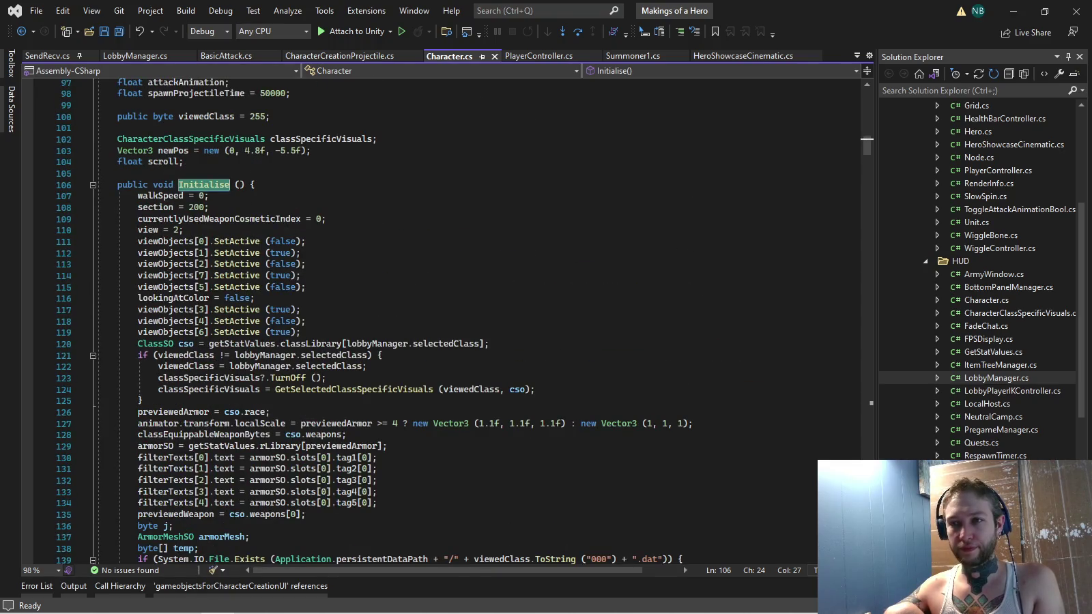
mouse_move(437, 611)
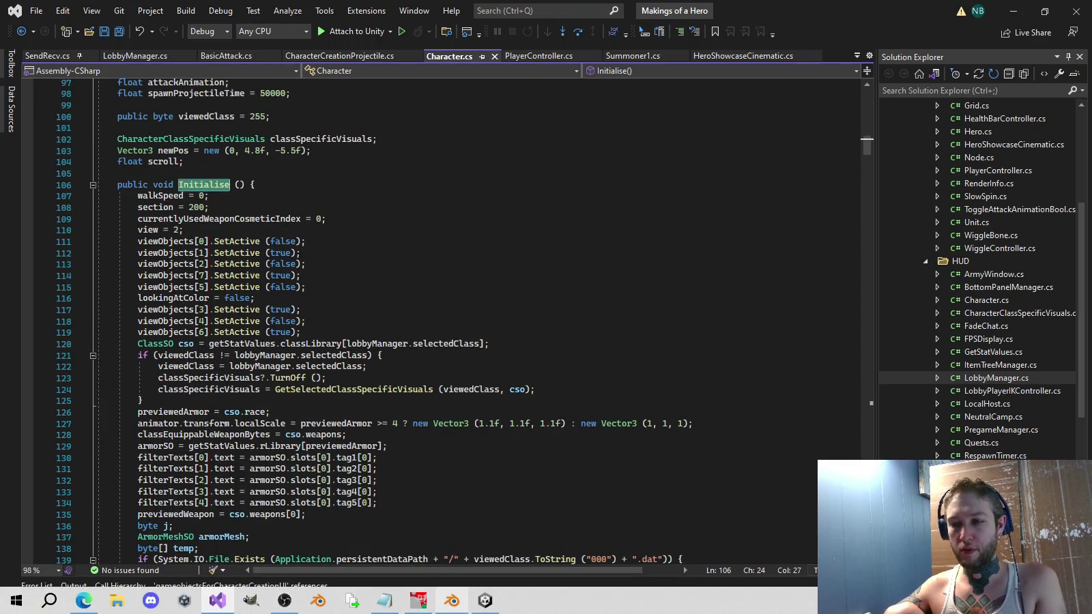
left_click(485, 601)
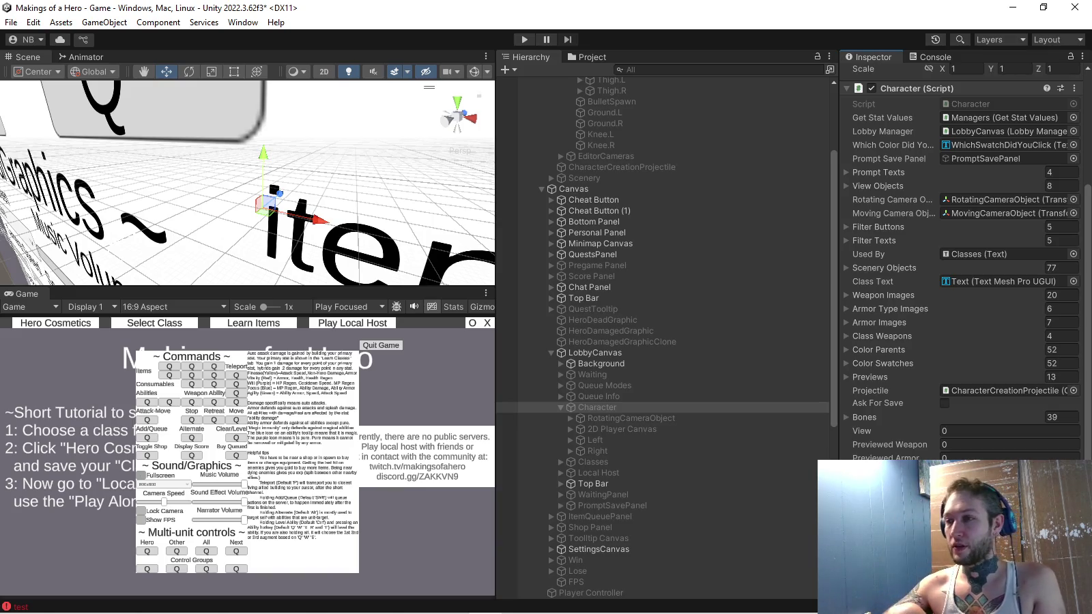
Select Character and 2D Player Canvas in the Hierarchy, then enter Play mode
left_click(597, 408)
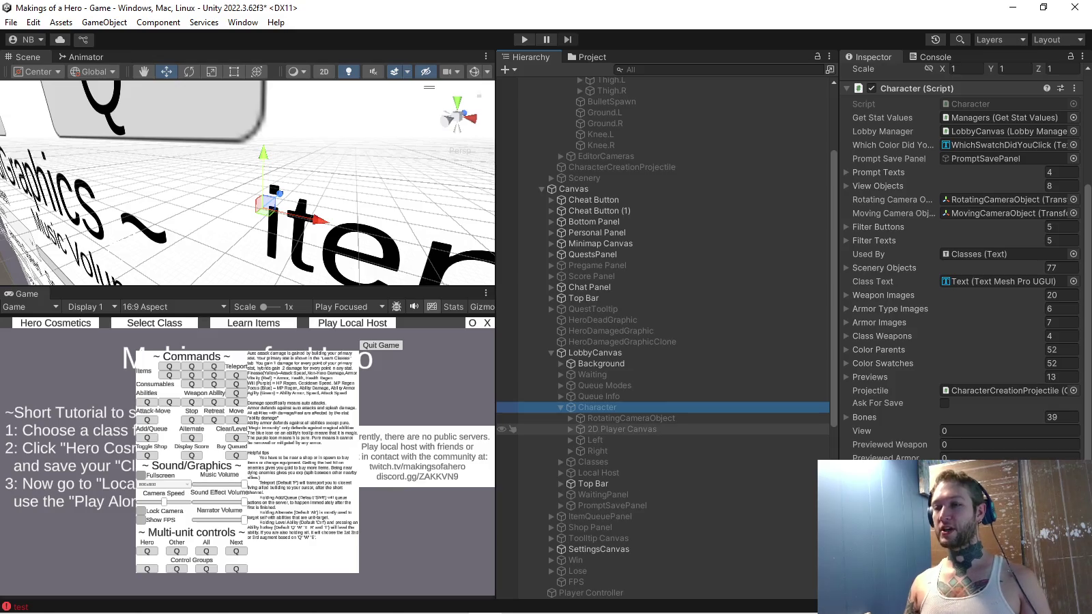
left_click(614, 429)
scroll(615, 426, "up", 4)
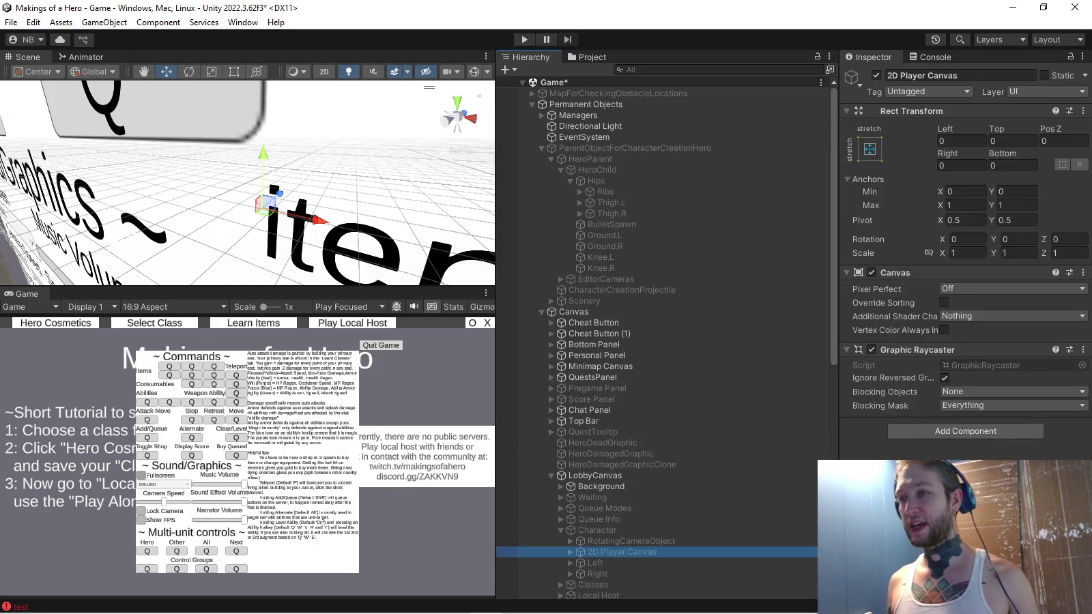
left_click(524, 39)
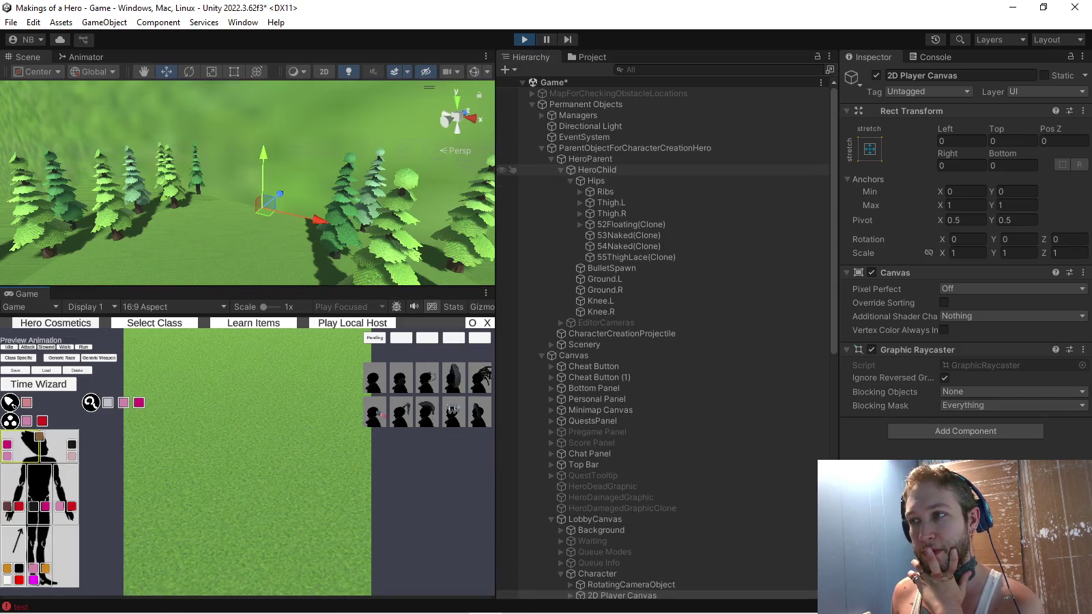
Frame HeroChild and HeroParent in the Scene view, then close the hero cosmetics screen
double_click(587, 170)
double_click(587, 158)
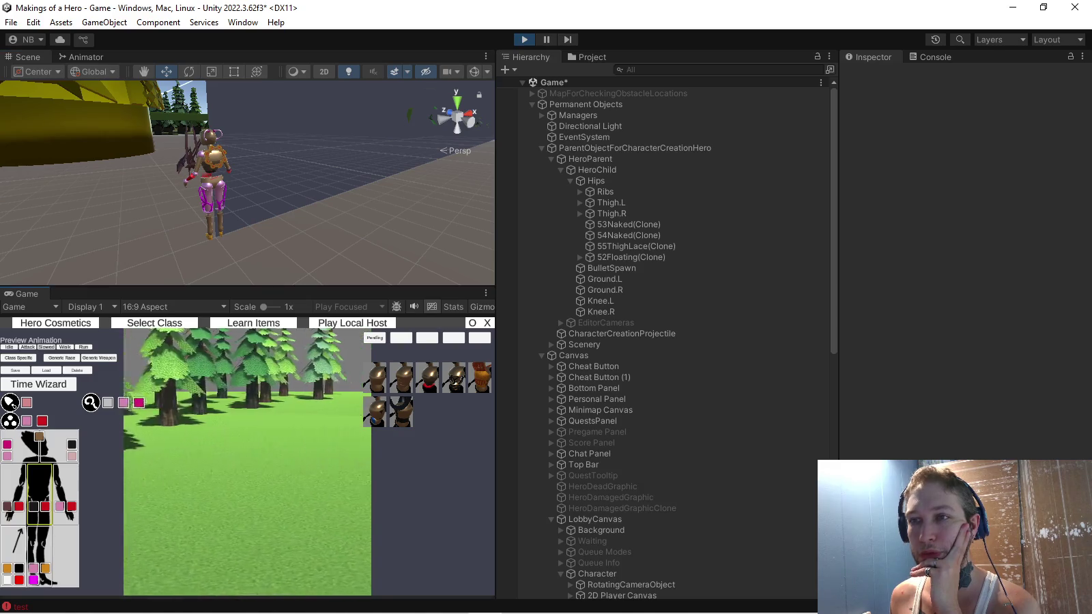
left_click(55, 323)
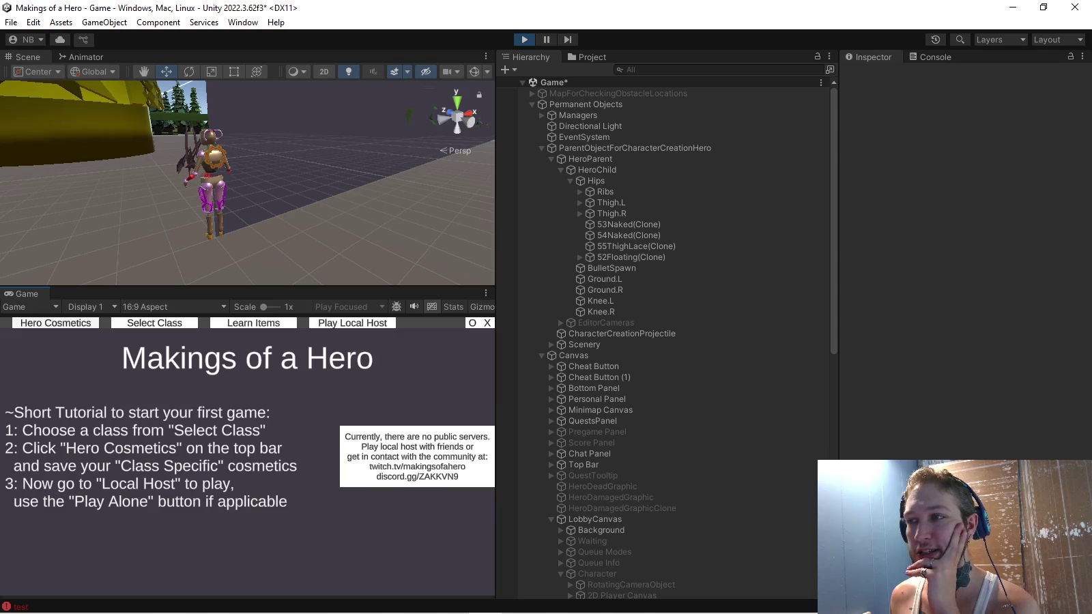
Switch between the hero cosmetics screen and the class selection grid
left_click(56, 323)
left_click(155, 323)
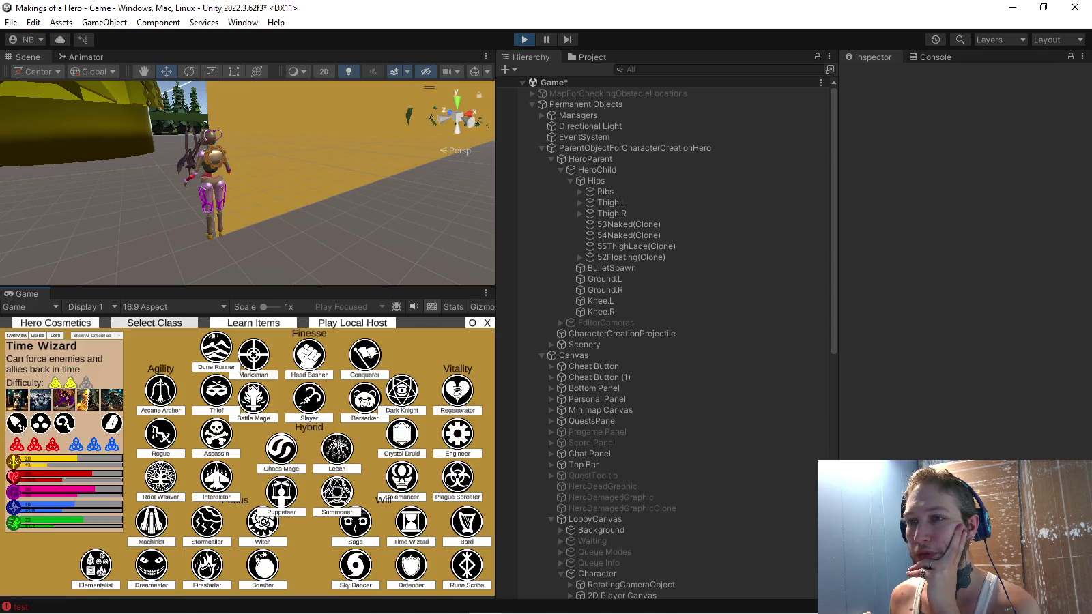
left_click(56, 323)
left_click(155, 323)
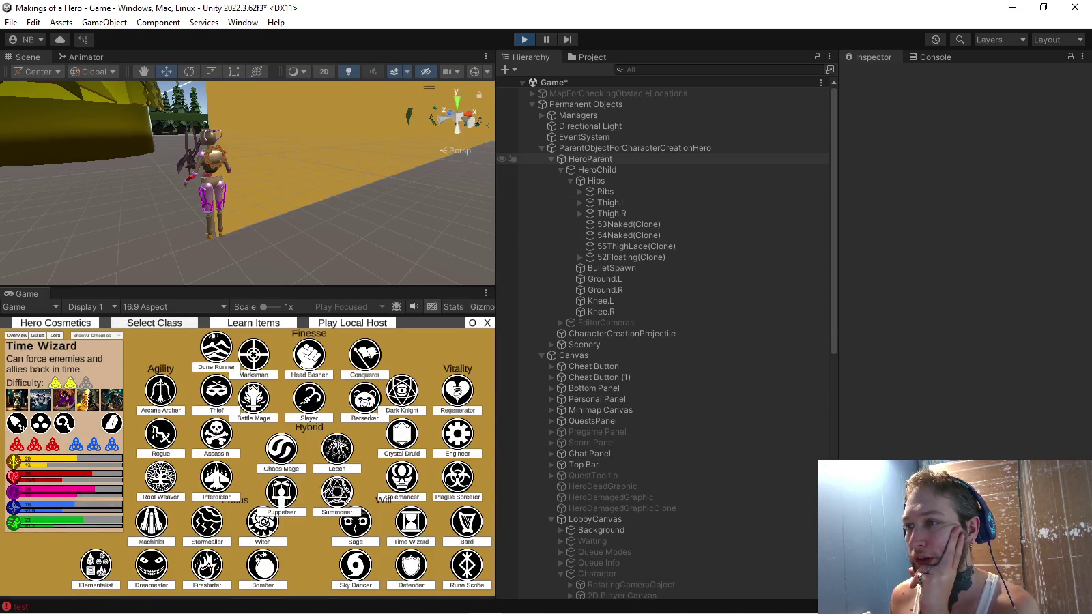
Collapse HeroParent, show the Console's test errors, and browse the hero's staff weapons
left_click(551, 159)
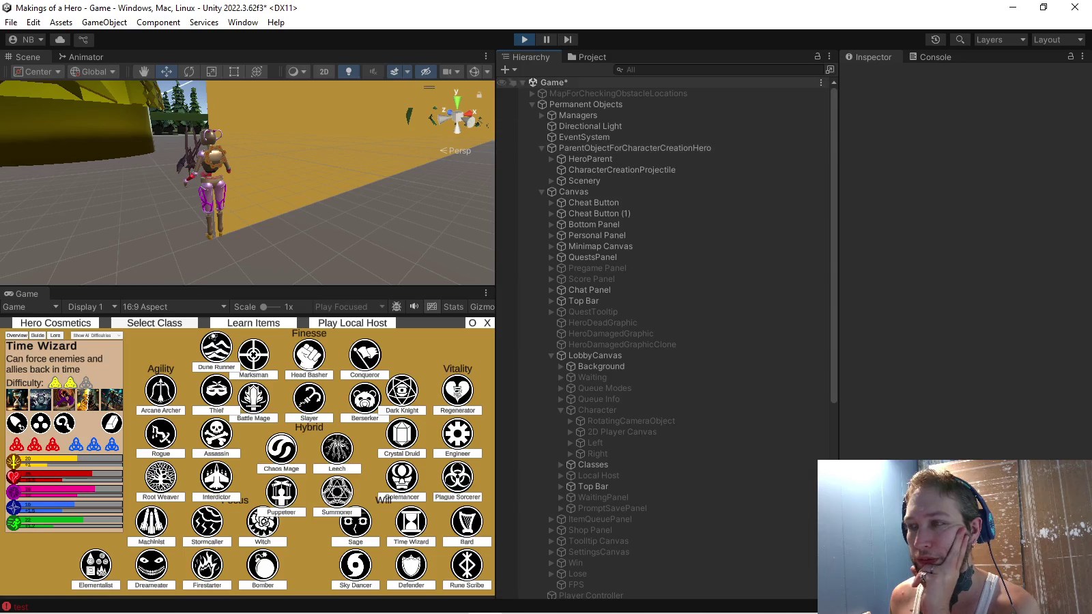
left_click(936, 56)
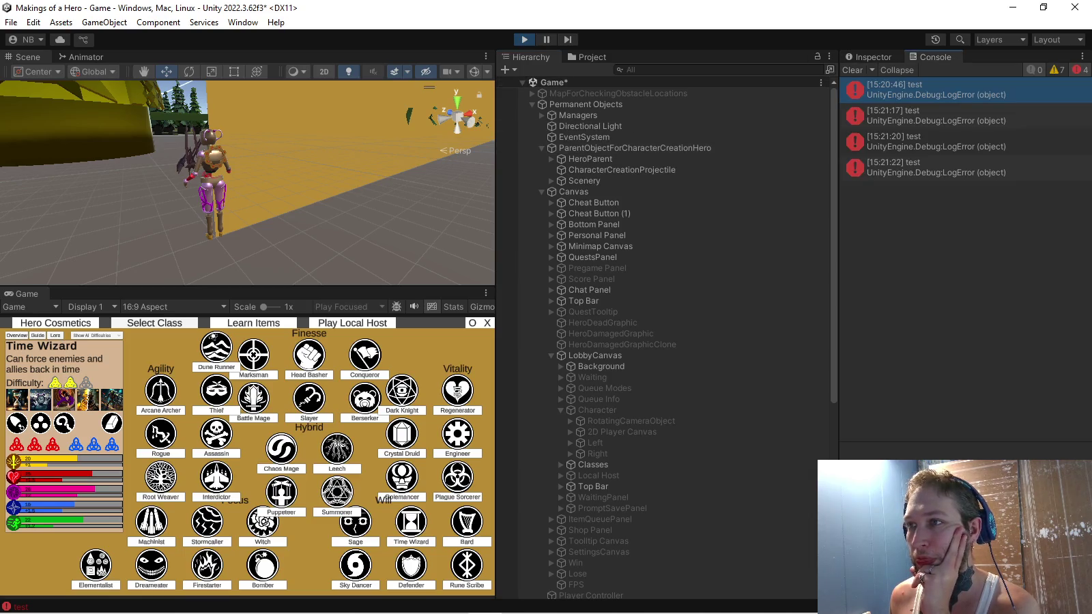
left_click(56, 323)
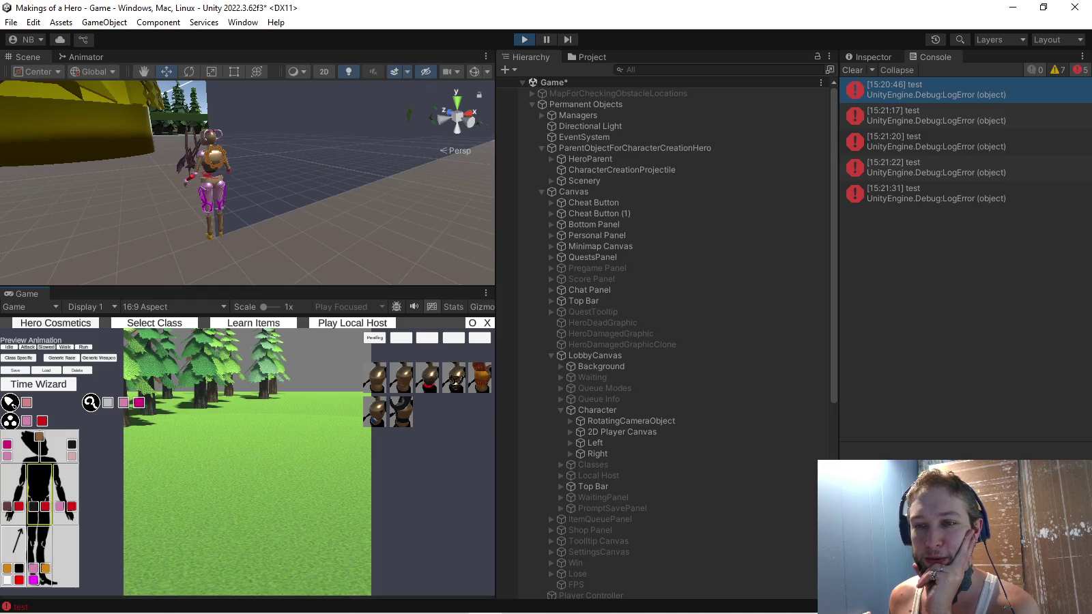
left_click(90, 402)
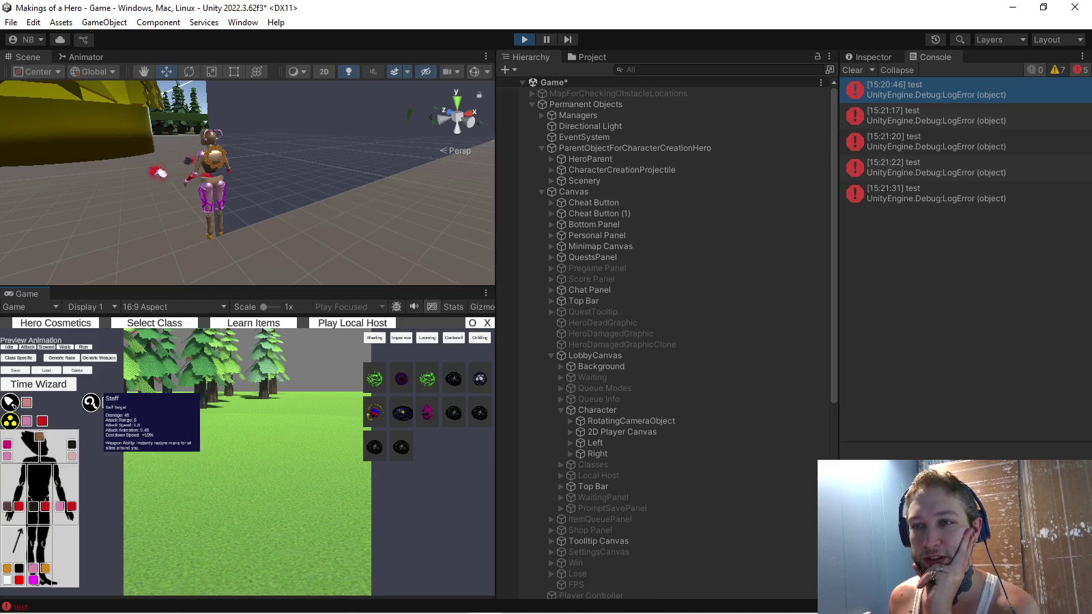
Try bare legs and red boots, then dress the hero in blue and purple pants
mouse_move(273, 171)
left_mouse_down()
mouse_move(191, 164)
mouse_move(211, 171)
mouse_move(209, 212)
mouse_move(226, 205)
left_mouse_up()
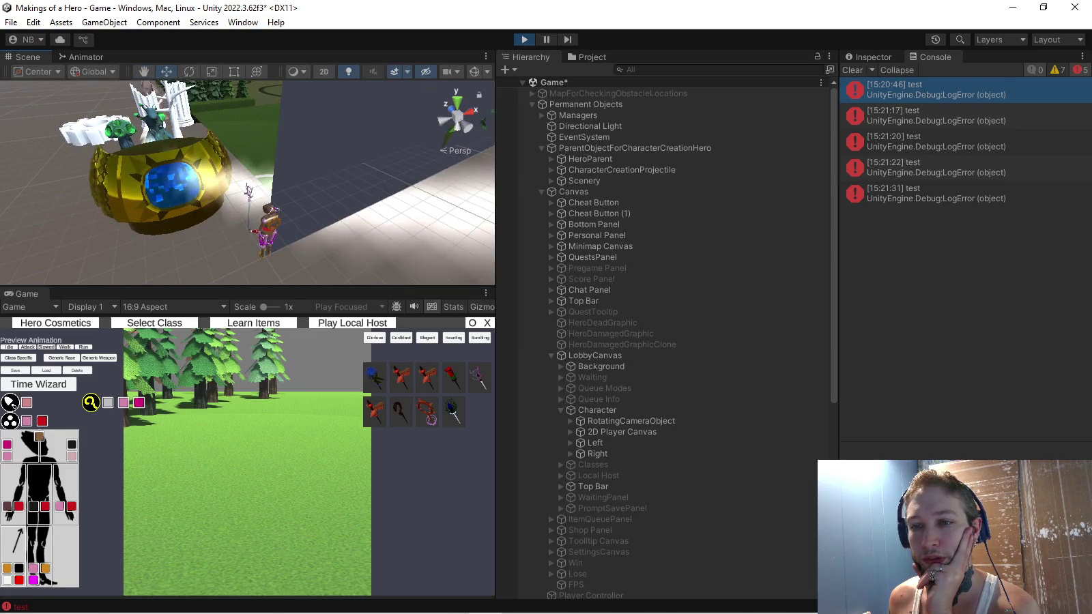
mouse_move(96, 399)
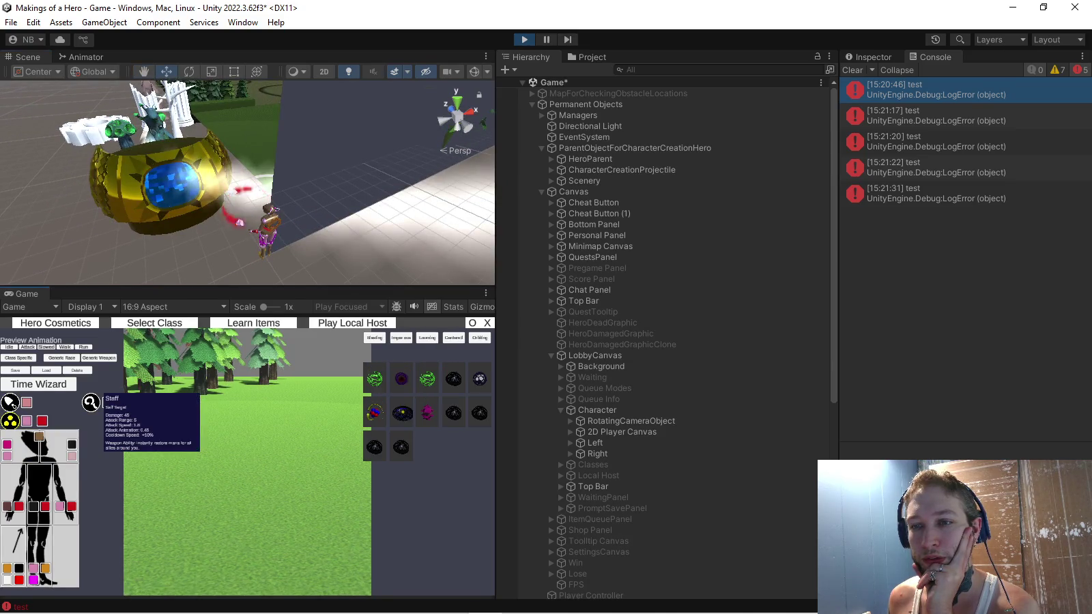
left_click_drag(246, 184, 130, 179)
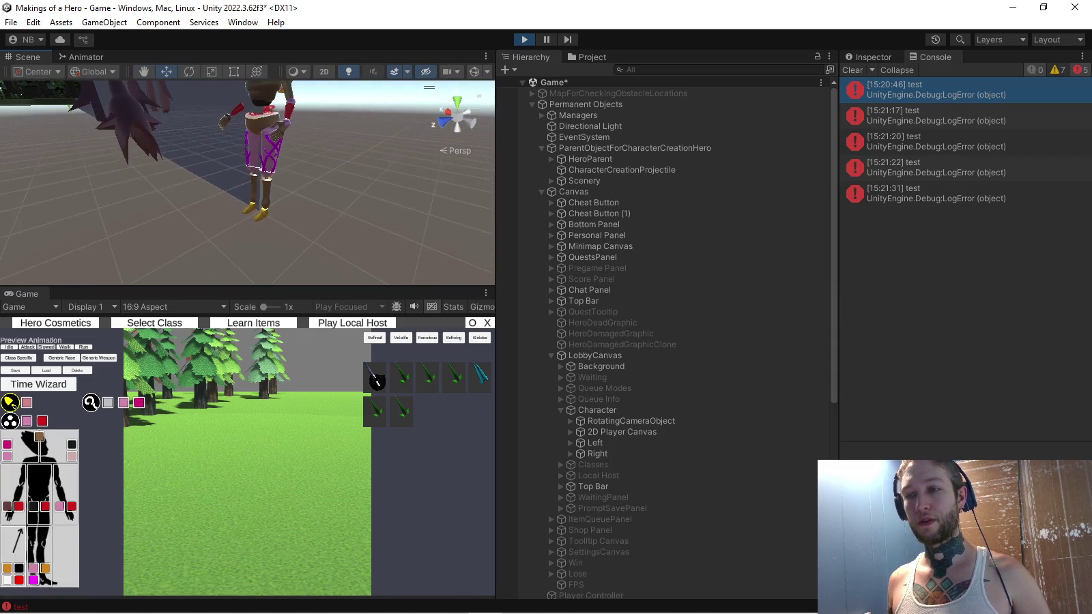
left_click(39, 553)
left_click(375, 377)
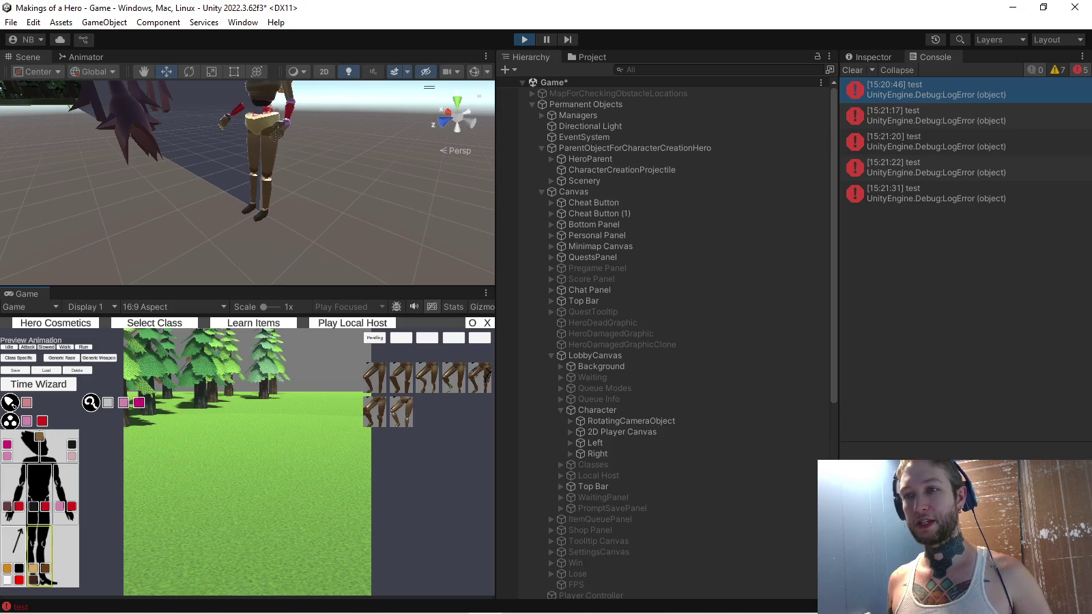
left_click(401, 378)
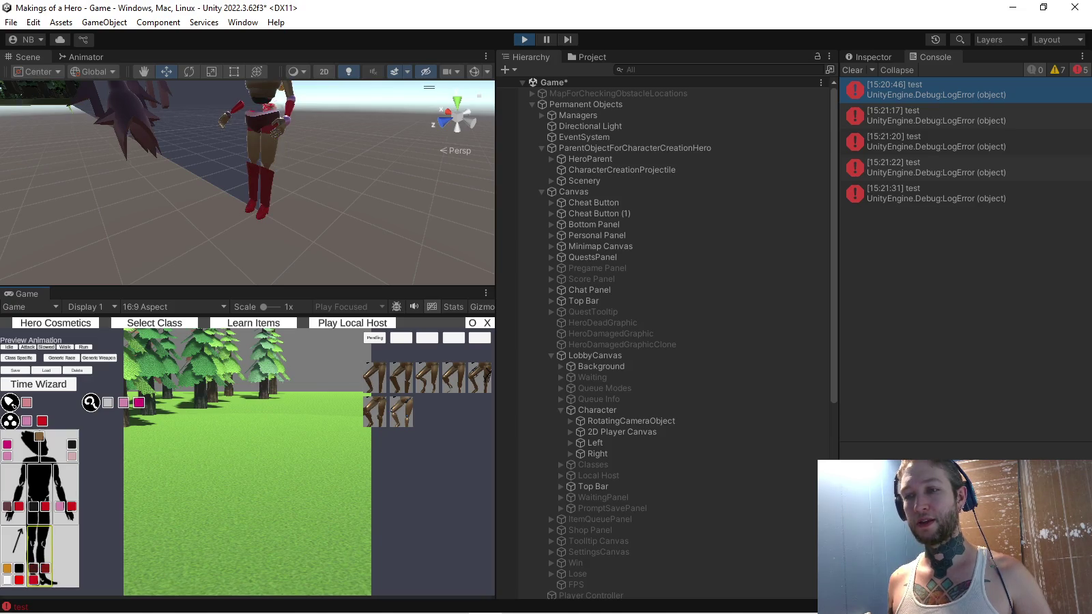
left_click(453, 378)
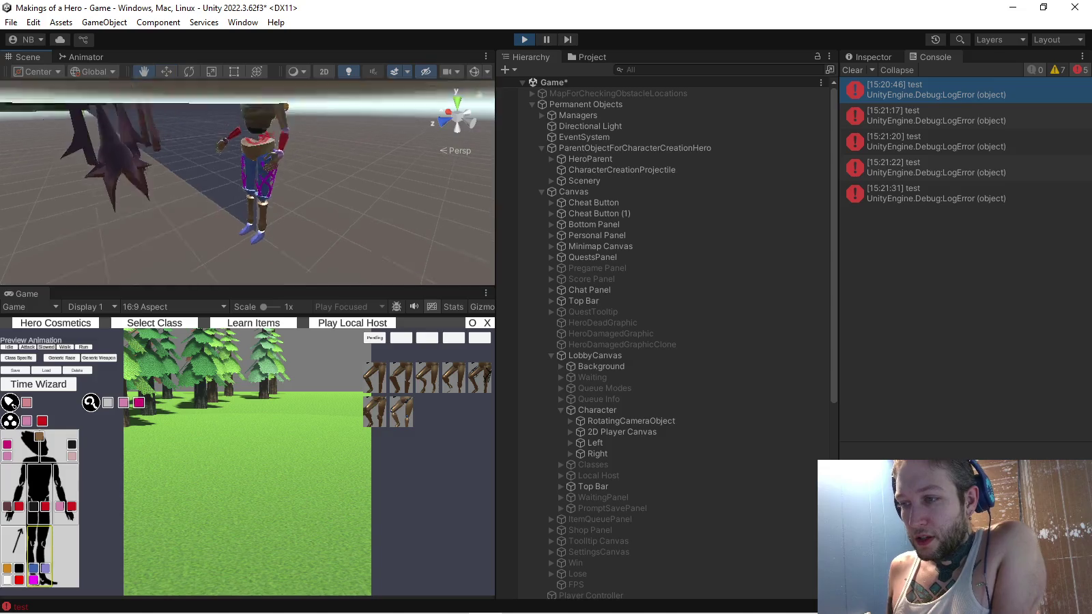
Show arm items, orbit to the hero's side, and expand HeroParent > HeroChild > Hips
left_click(65, 493)
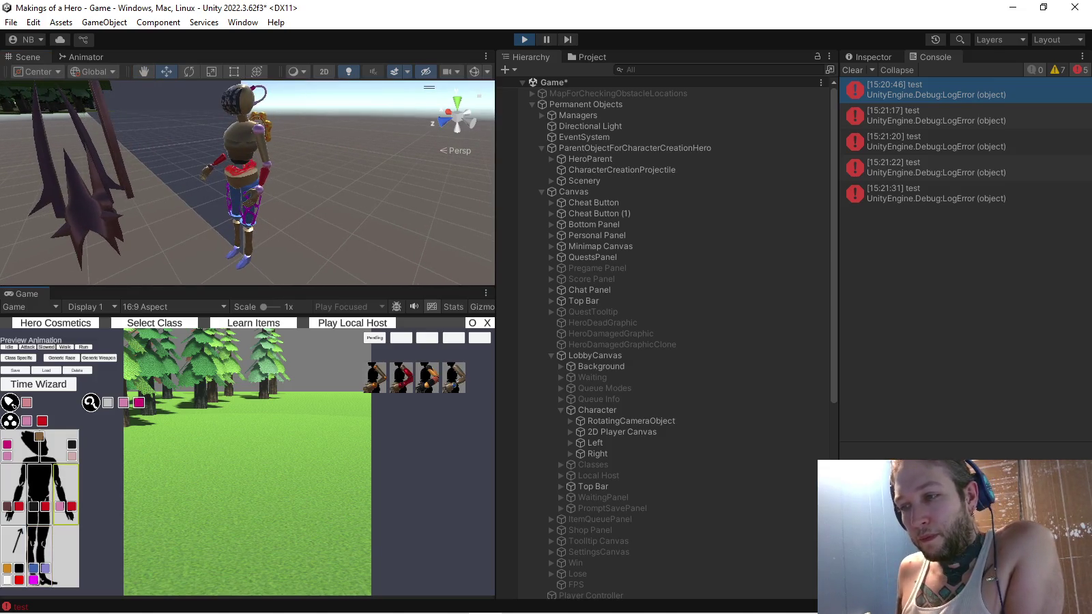
left_click_drag(246, 184, 178, 187)
left_click_drag(245, 184, 192, 182)
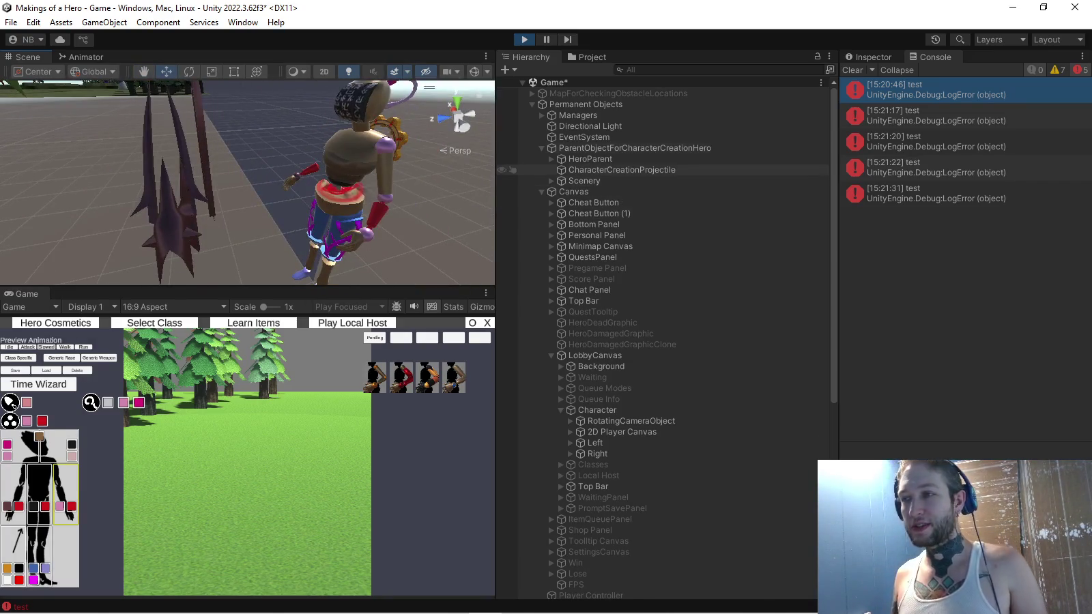
left_click(635, 148)
left_click(590, 159)
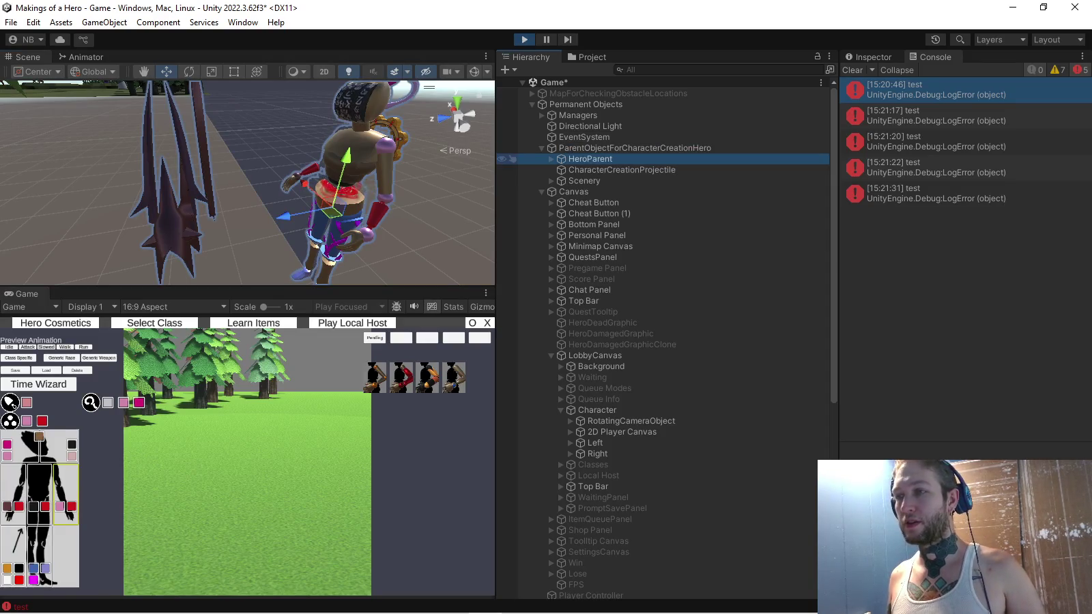
left_click(635, 148)
left_click(552, 159)
left_click(561, 170)
left_click(571, 181)
left_click(598, 170)
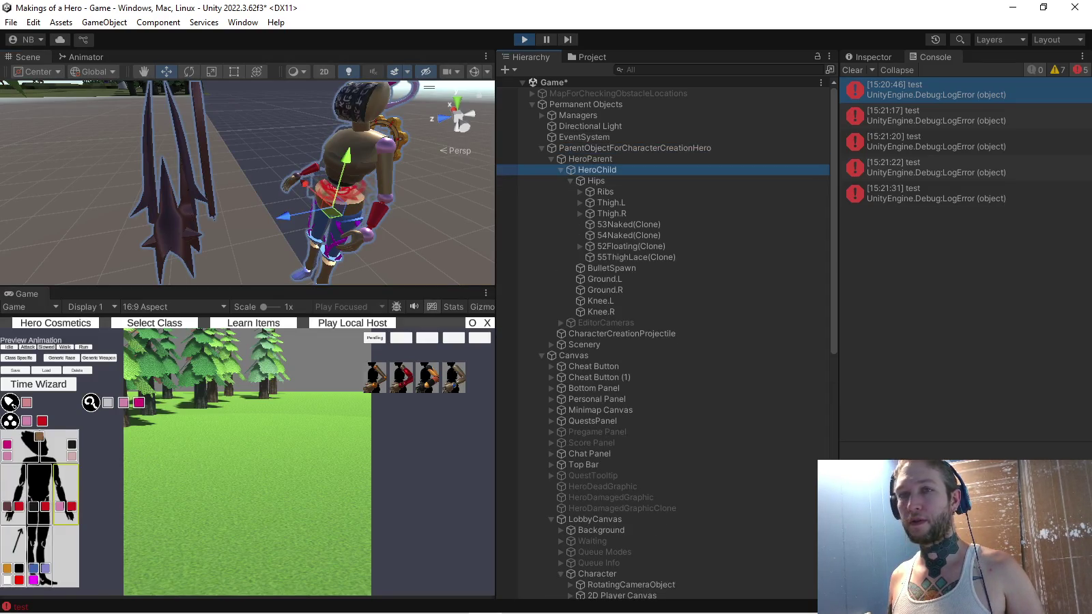
left_click(82, 57)
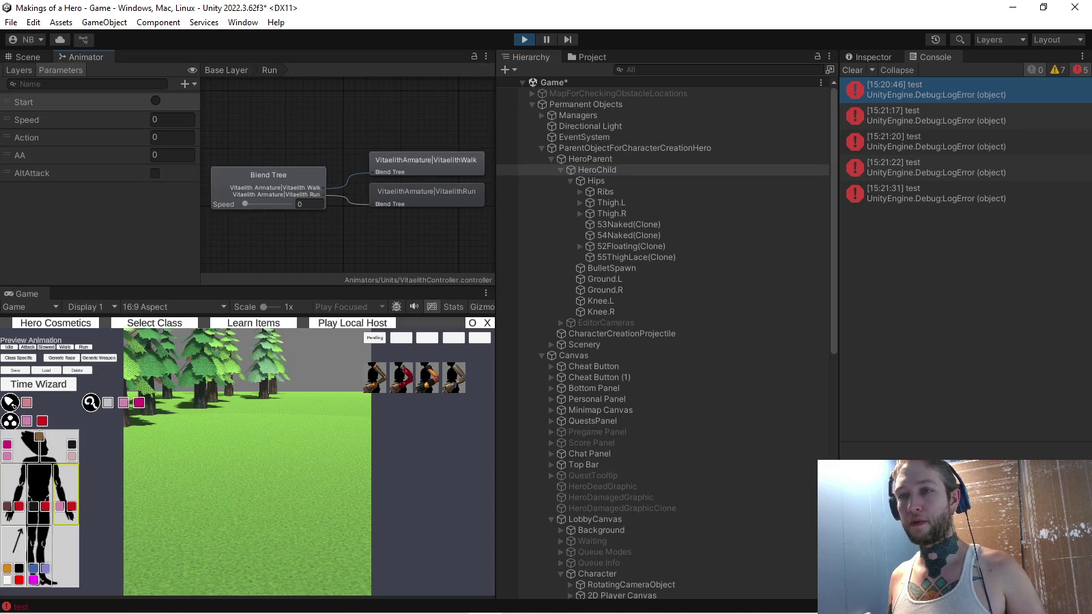
In the Animator, go to HeroParent's Base Layer and select the Idle 0 state
left_click(19, 69)
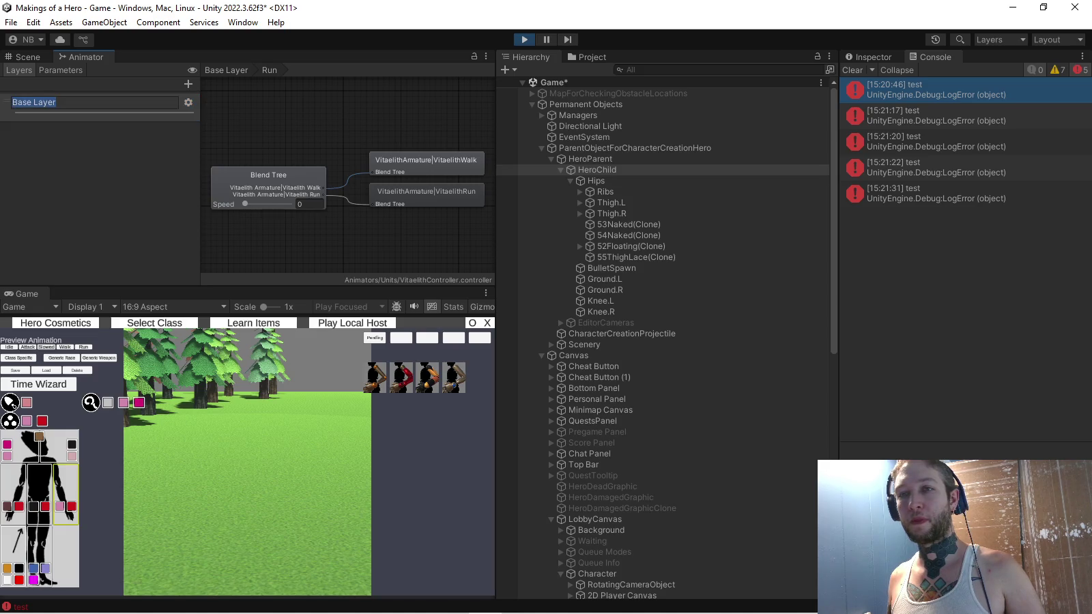
left_click(225, 70)
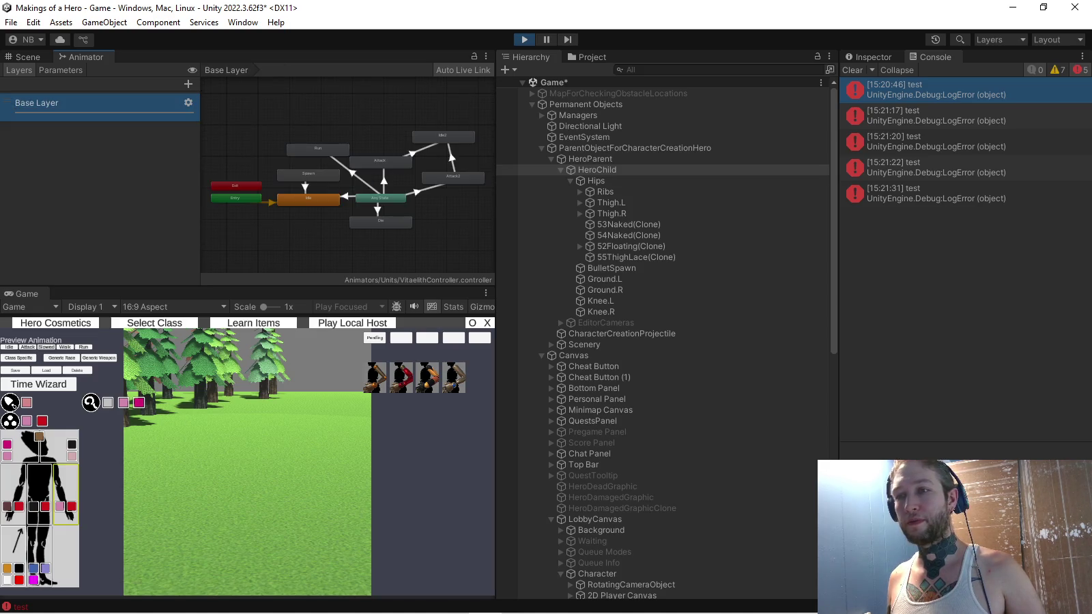
left_click(591, 158)
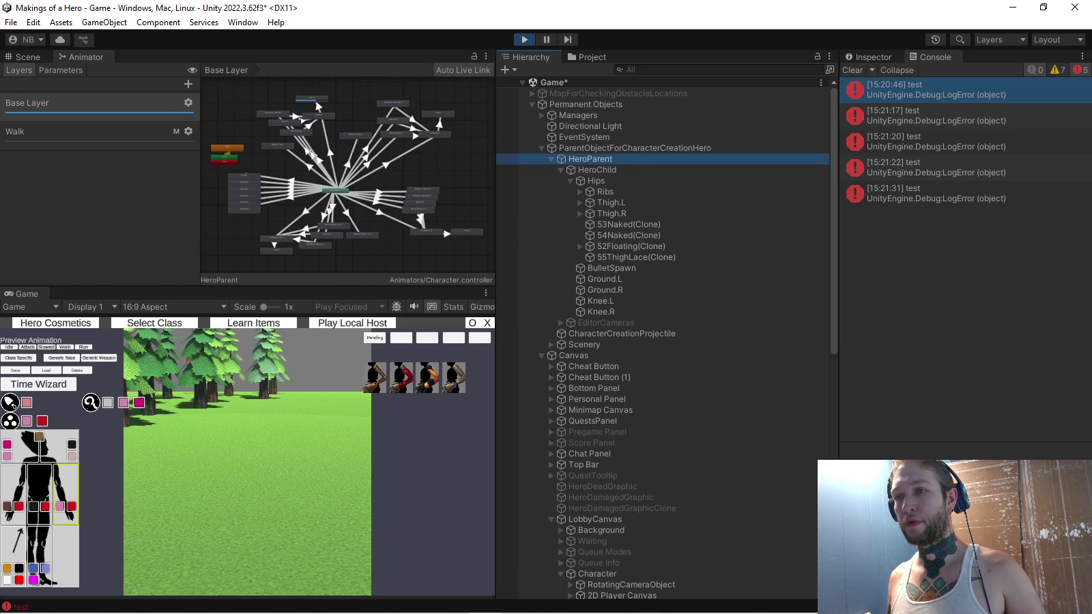
scroll(317, 104, "up", 1)
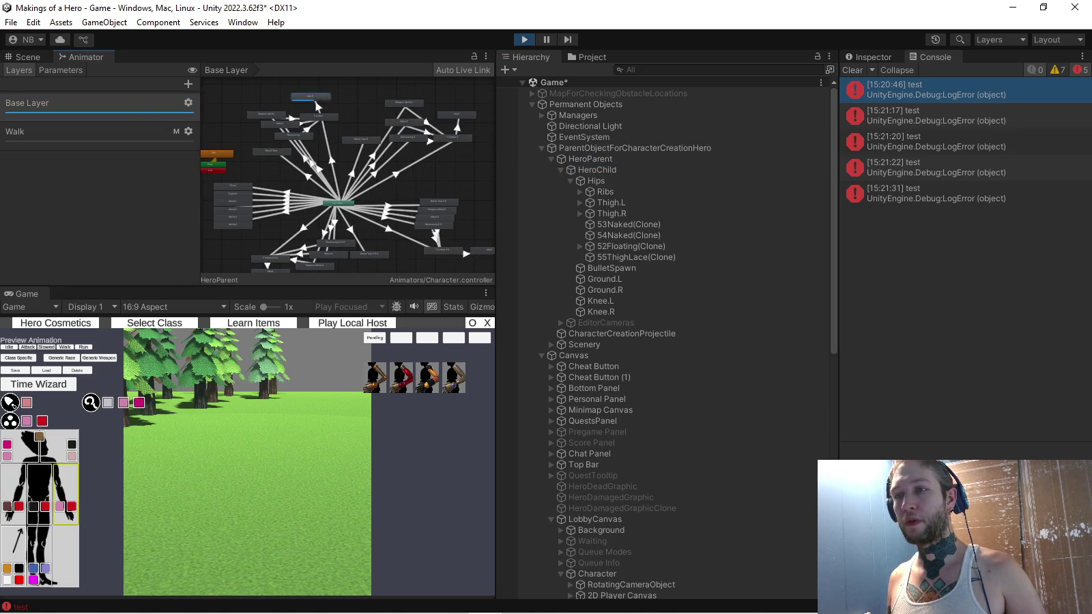
left_click(317, 103)
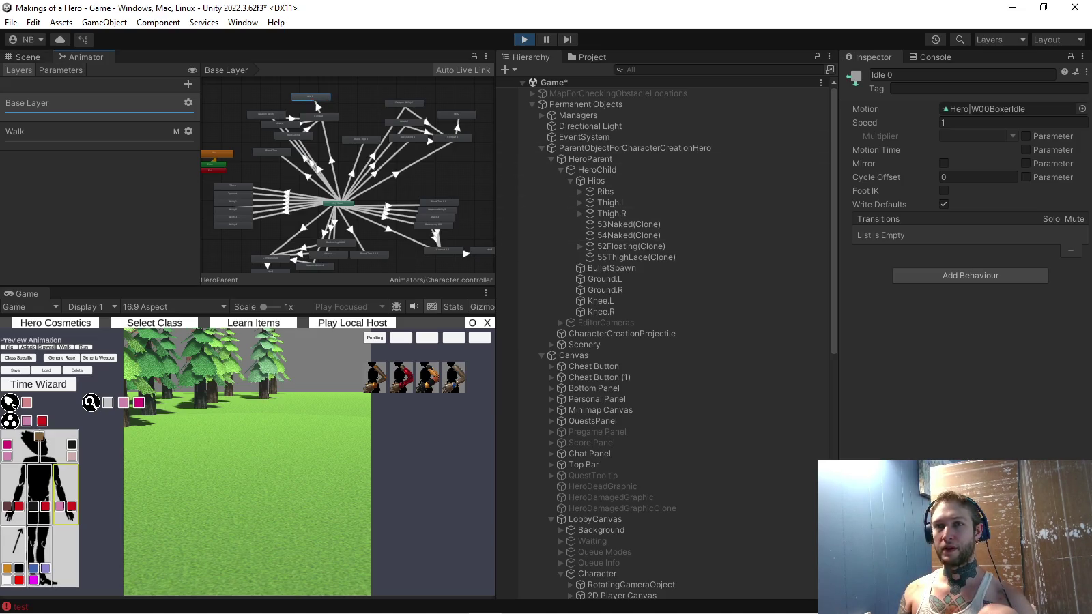
Check the test errors in the Console, orbit the Scene view, and switch to Visual Studio
key("ctrl+1")
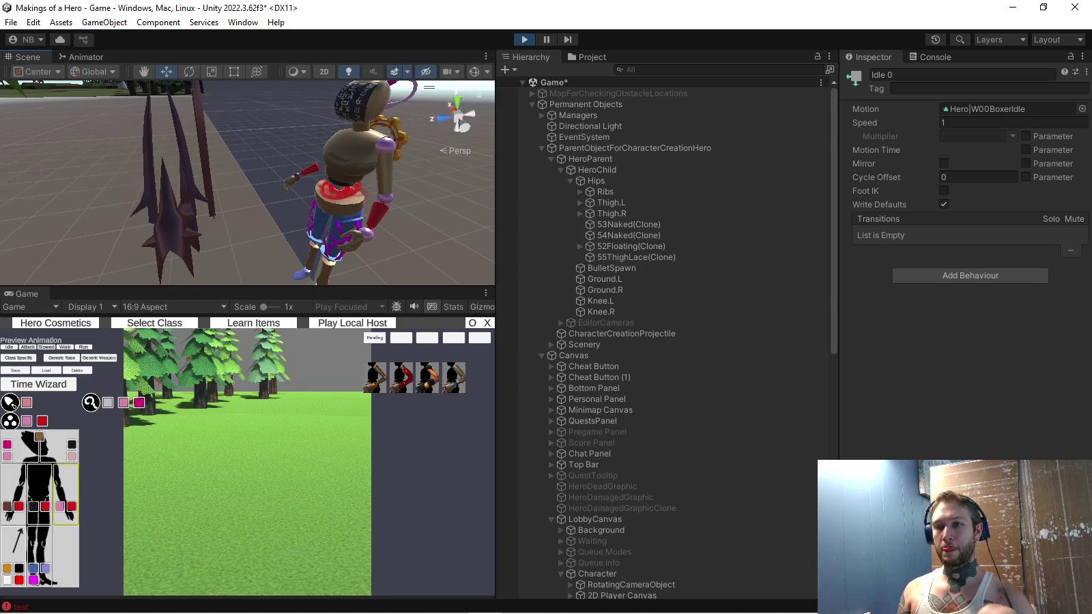
key("ctrl+shift+c")
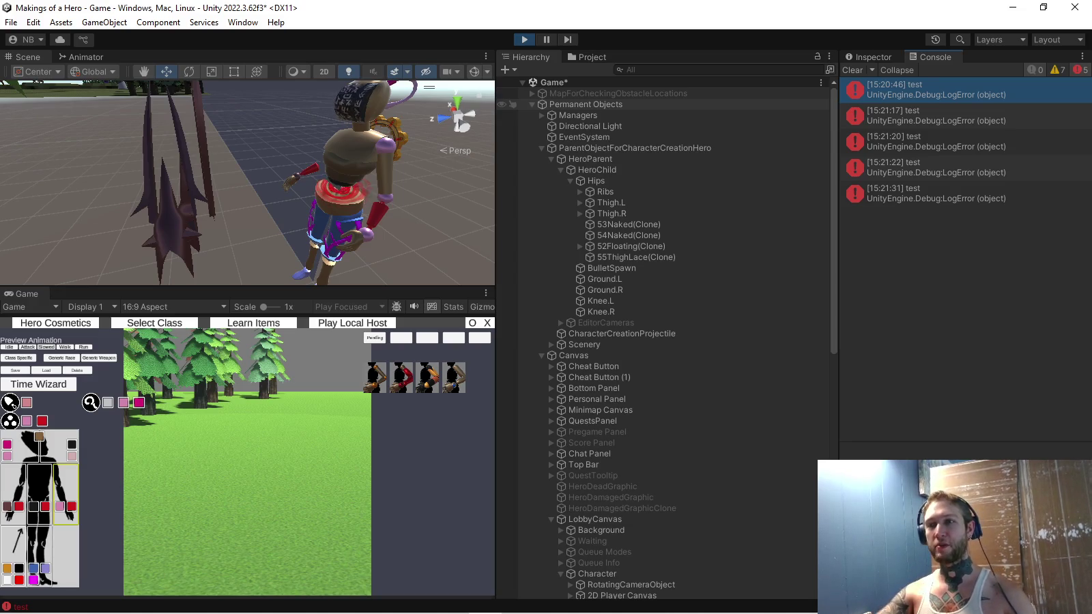
mouse_move(274, 184)
left_mouse_down()
mouse_move(328, 184)
mouse_move(252, 185)
left_mouse_up()
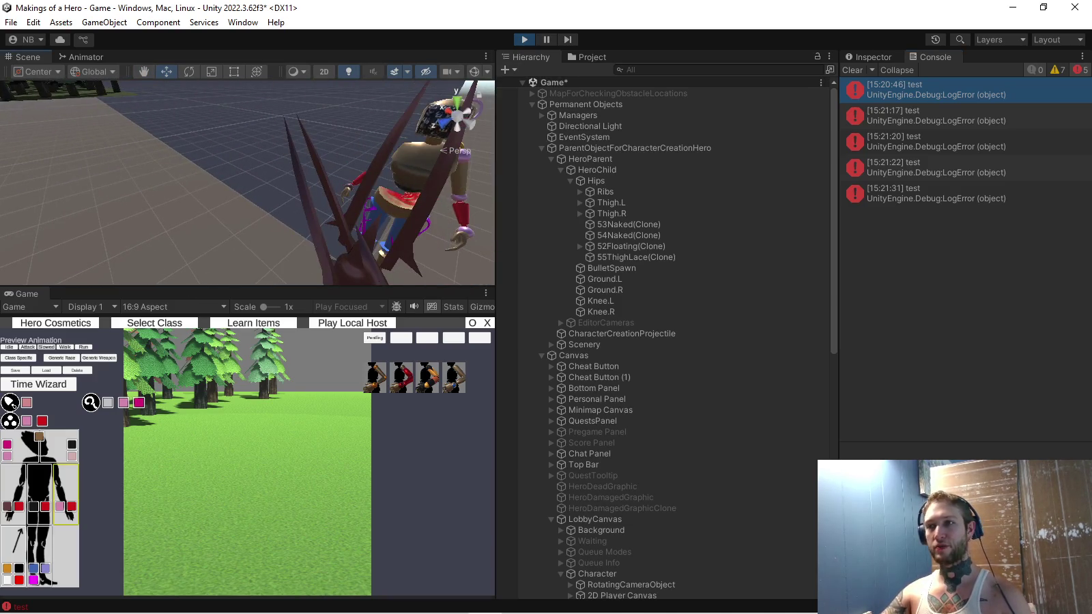
key("alt+Tab")
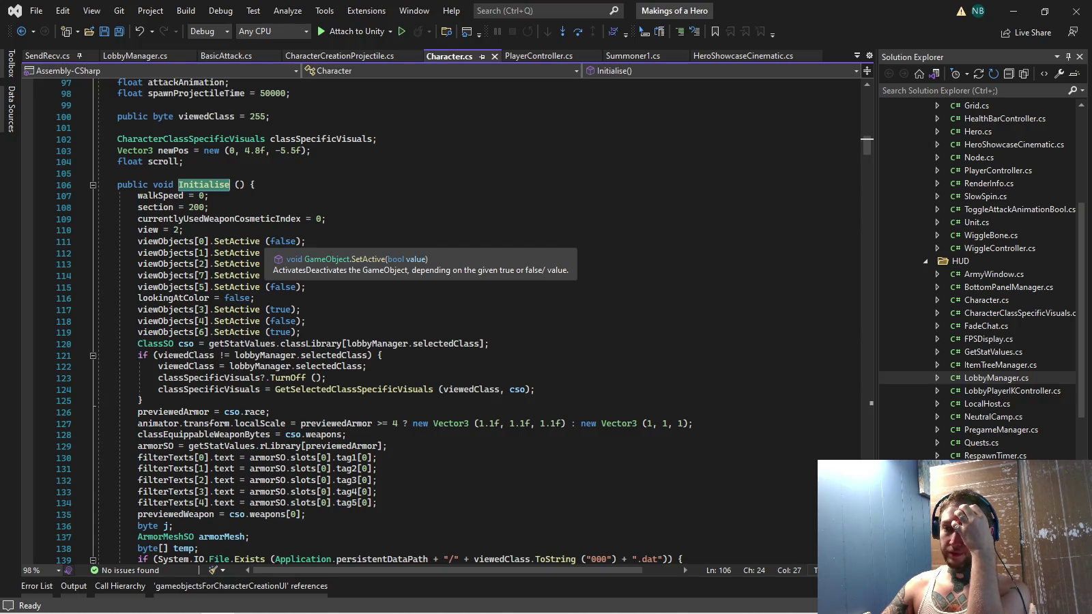
Bring the Unity editor back to the front from the Windows taskbar
mouse_move(287, 611)
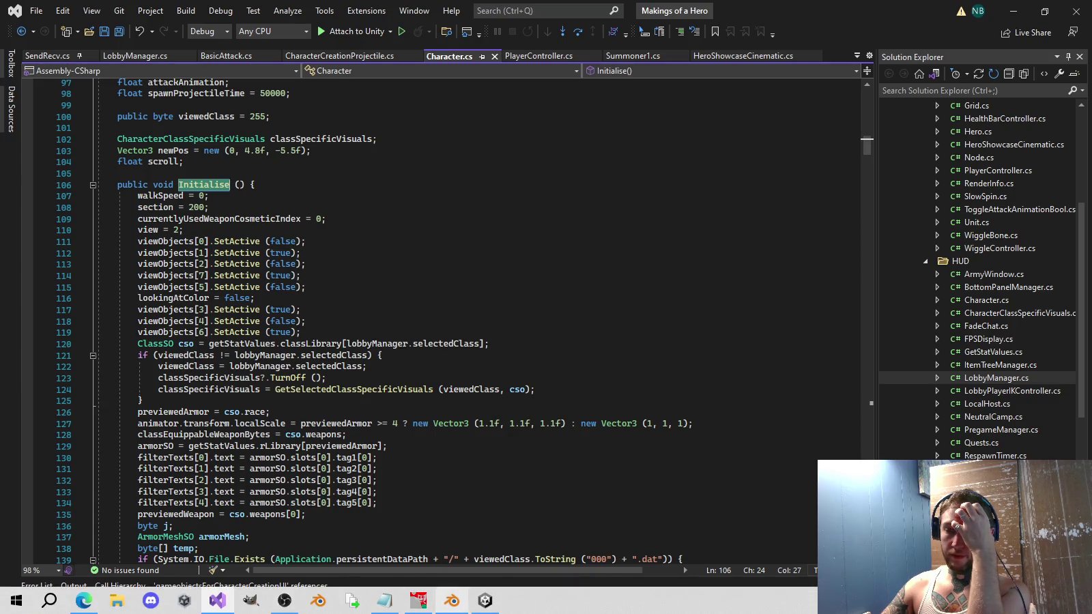
left_click(485, 601)
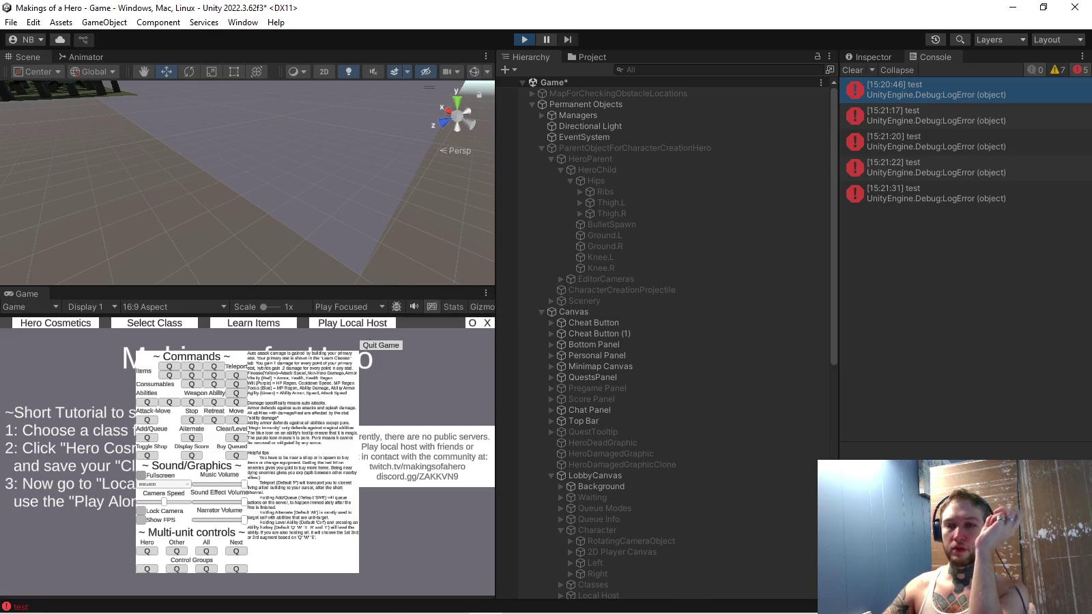
Open the hero cosmetics screen and inspect the HeroParent and HeroChild transforms
left_click(55, 323)
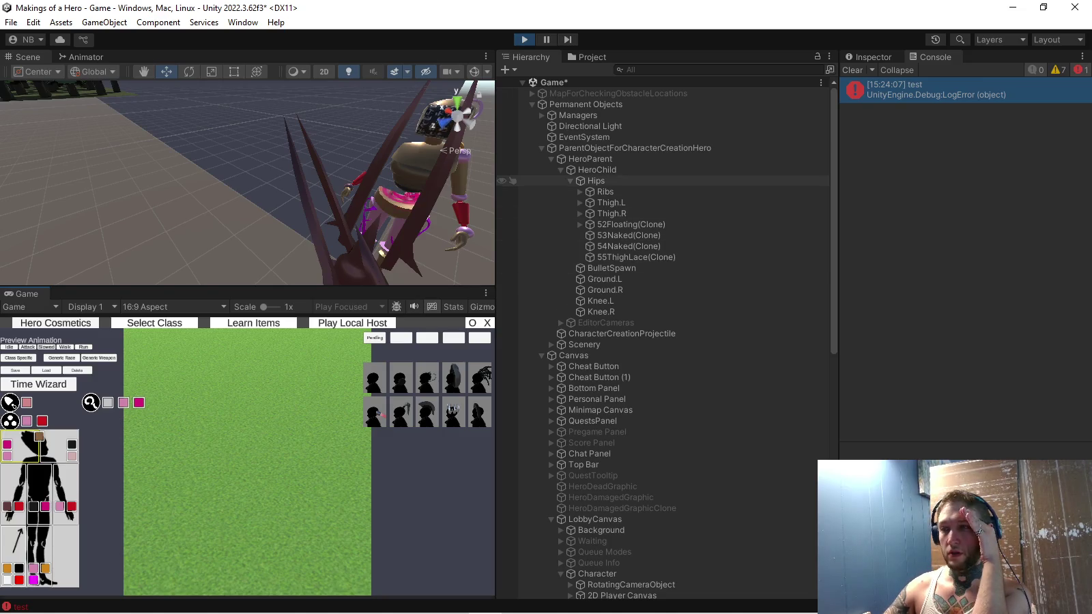
left_click(590, 158)
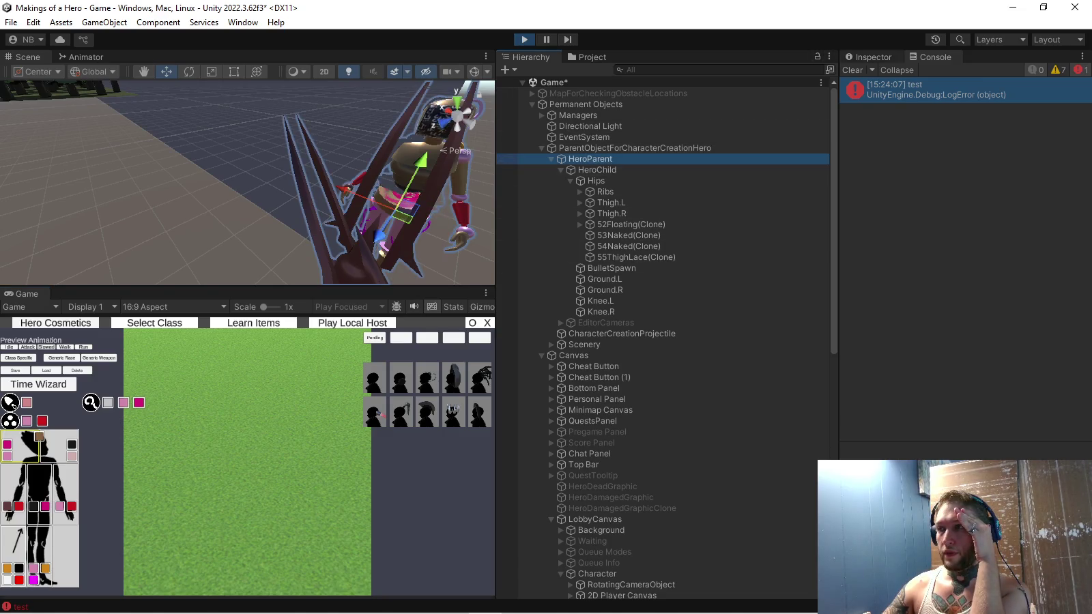
left_click(868, 57)
left_click(597, 169)
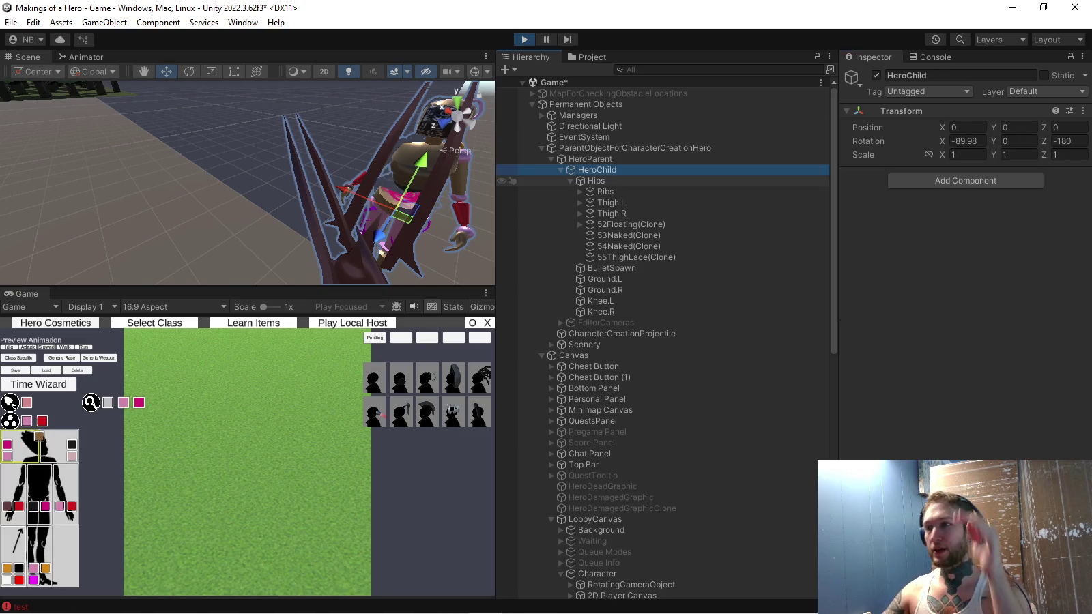
Copy CharacterCreationProjectile's position onto HeroParent, giving 362.5, 195.84, 0
left_click(622, 333)
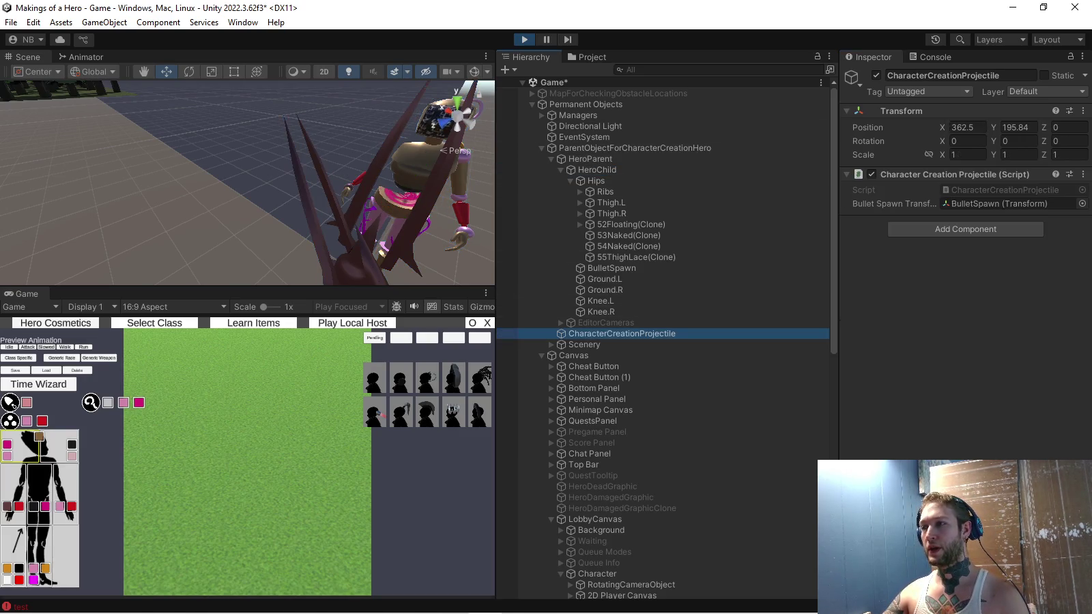
right_click(920, 113)
left_click(591, 158)
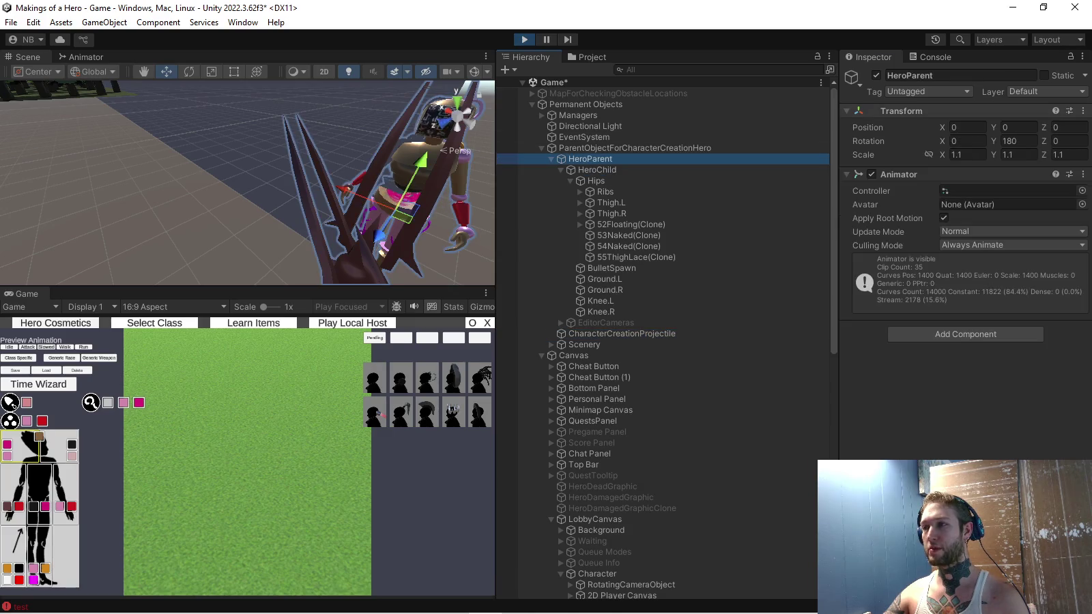
right_click(902, 111)
mouse_move(936, 228)
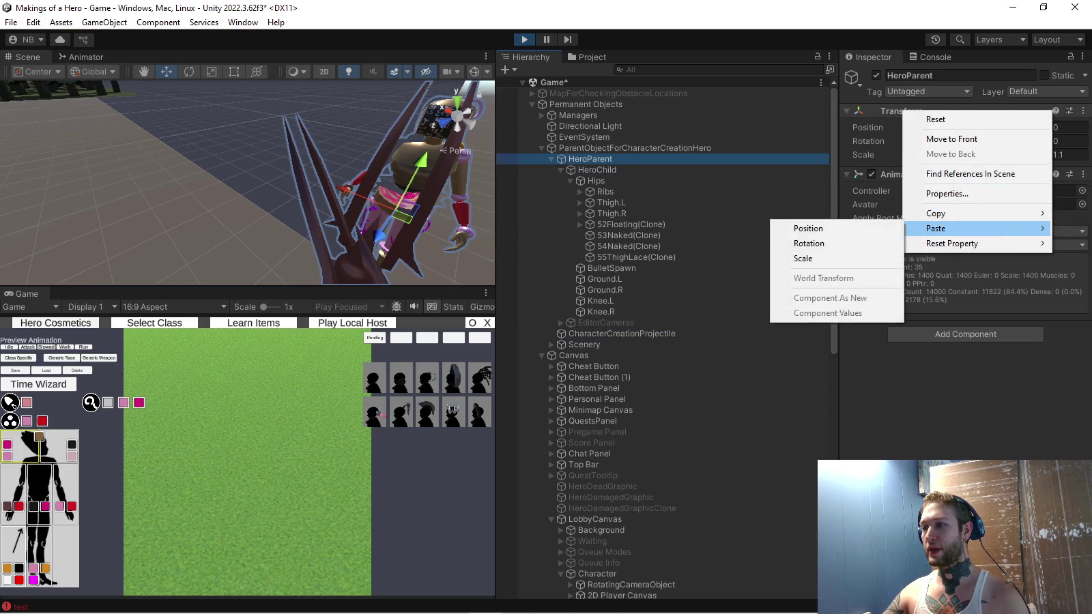
left_click(809, 228)
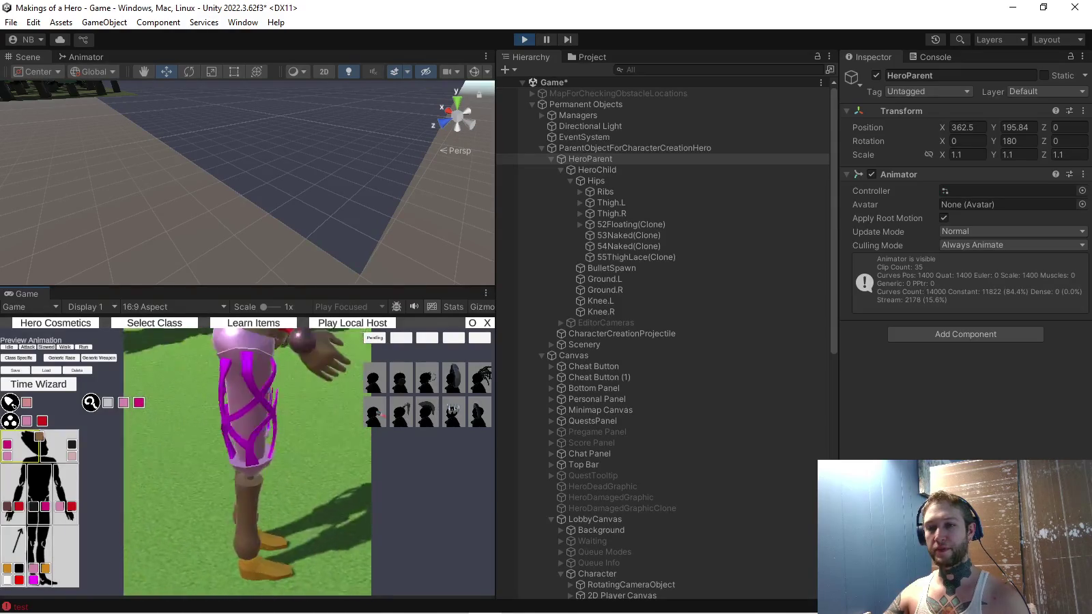
Inspect the Camera Tracer's camera settings, then frame and orbit the character creation parent object
scroll(508, 205, "down", 2)
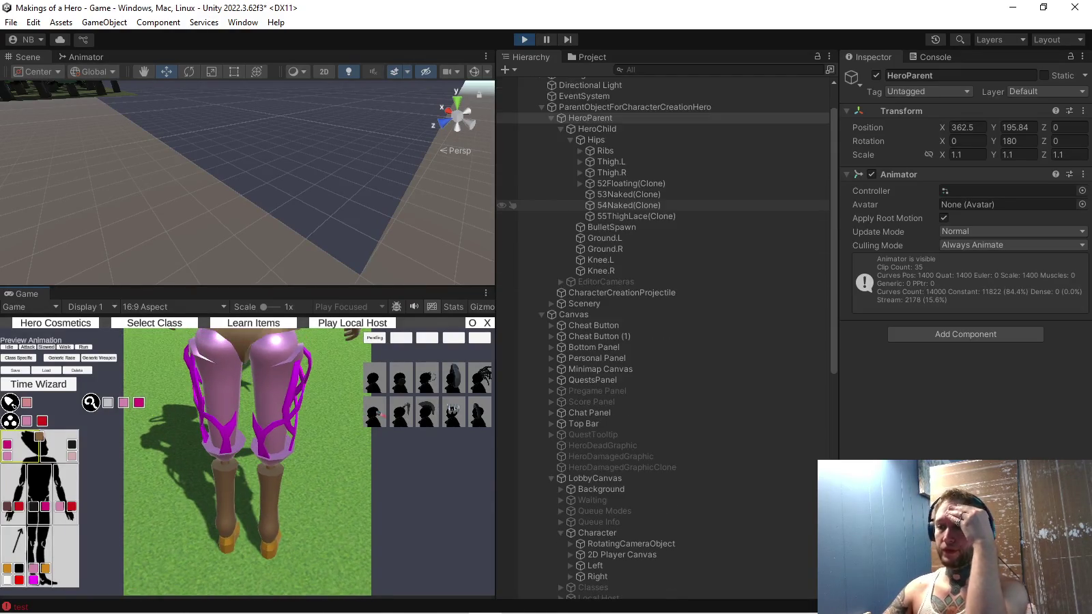
scroll(508, 328, "down", 2)
scroll(508, 328, "down", 10)
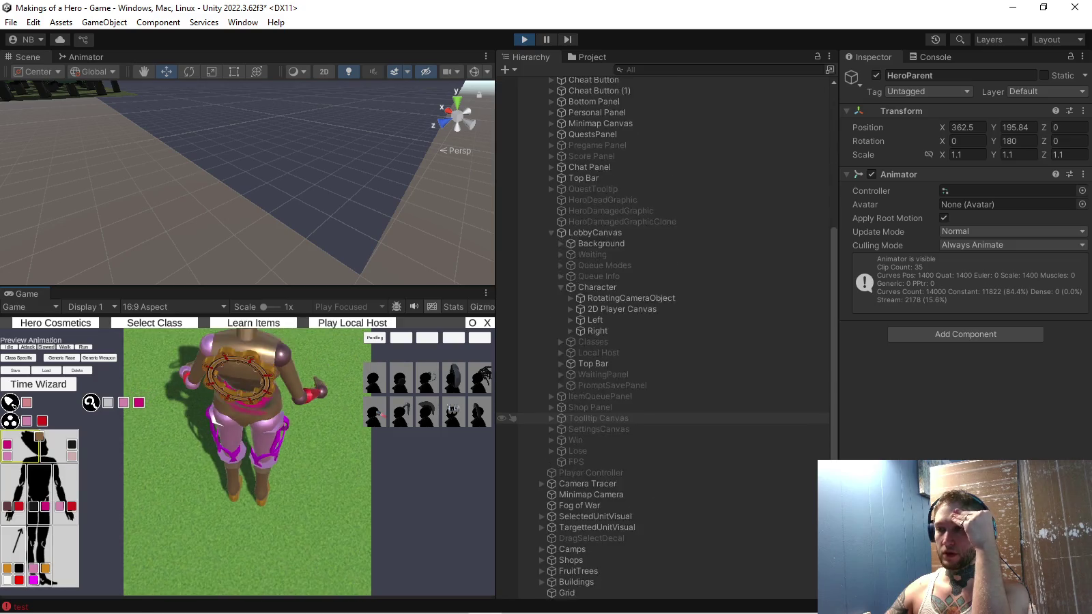
left_click(508, 288)
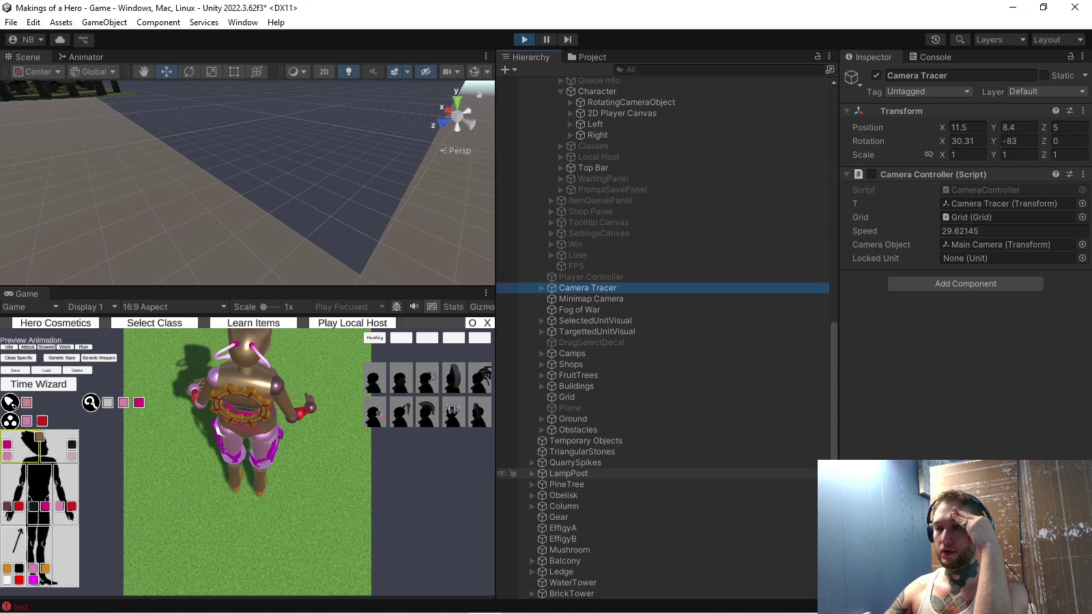
scroll(508, 450, "up", 3)
scroll(508, 323, "up", 3)
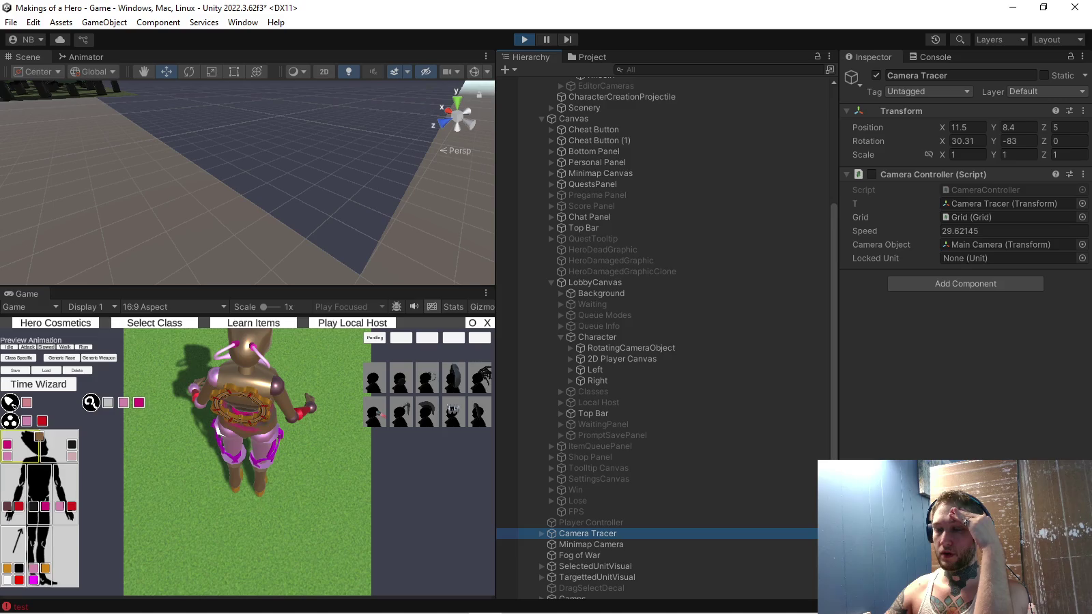
scroll(508, 170, "up", 6)
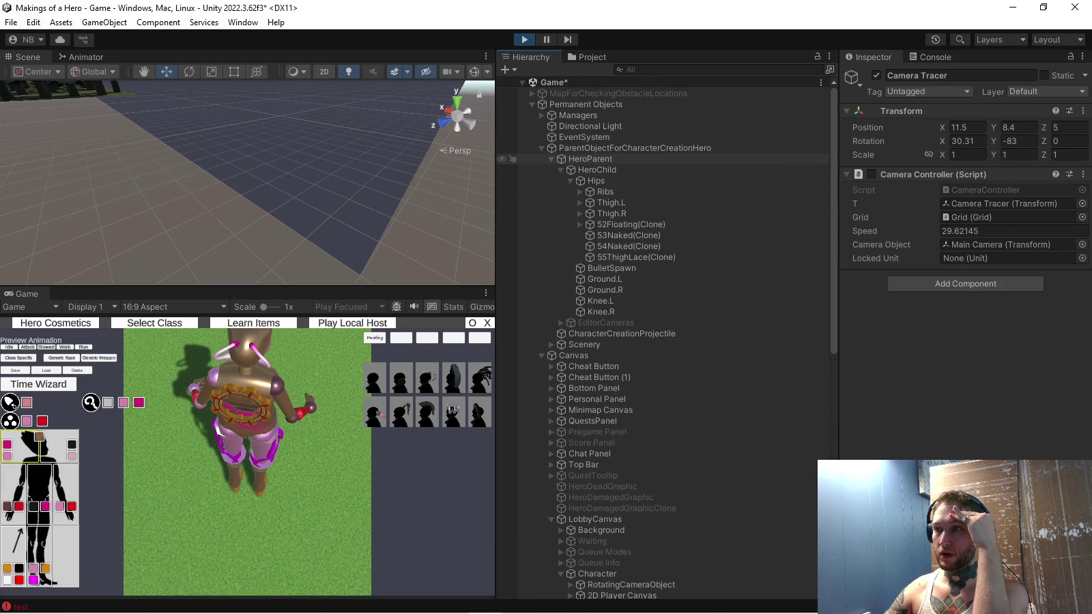
double_click(508, 147)
left_click_drag(245, 185, 301, 181)
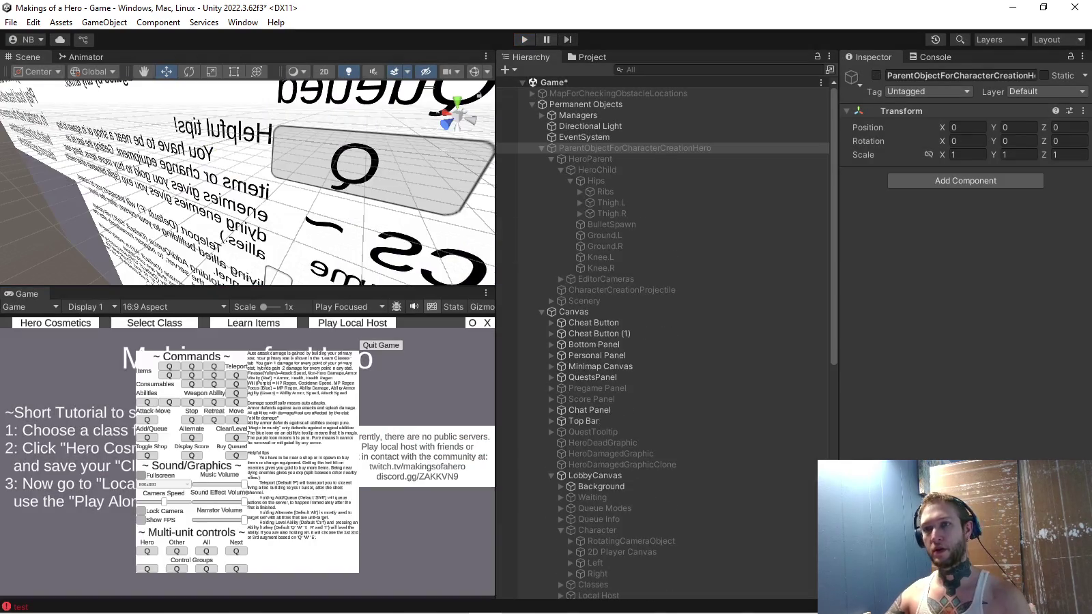
Switch to Visual Studio and scroll through Character.cs
key("alt+Tab")
scroll(423, 321, "down", 20)
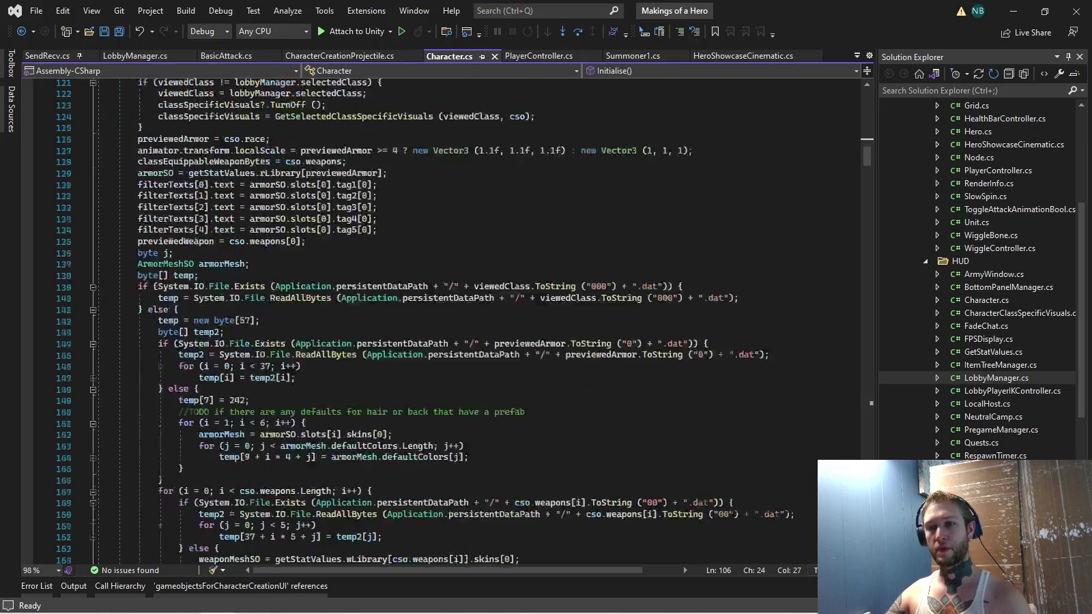
scroll(423, 321, "up", 20)
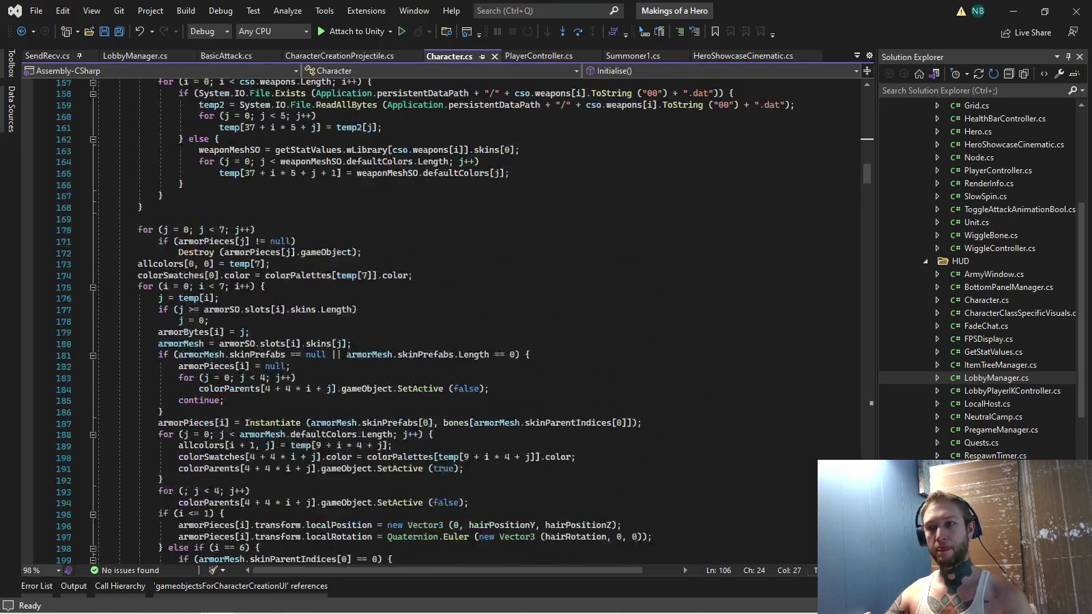
scroll(424, 321, "up", 3)
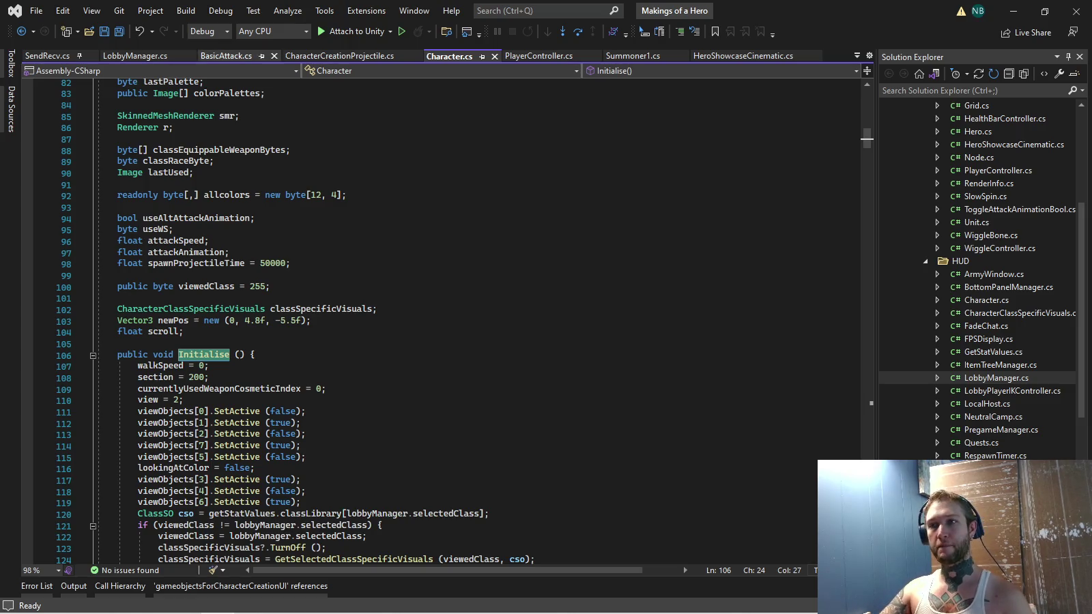
Go to the Initialise call in LobbyManager.cs and review the ViewCharacter and else lines in PanelActiveStates
key("ctrl+minus")
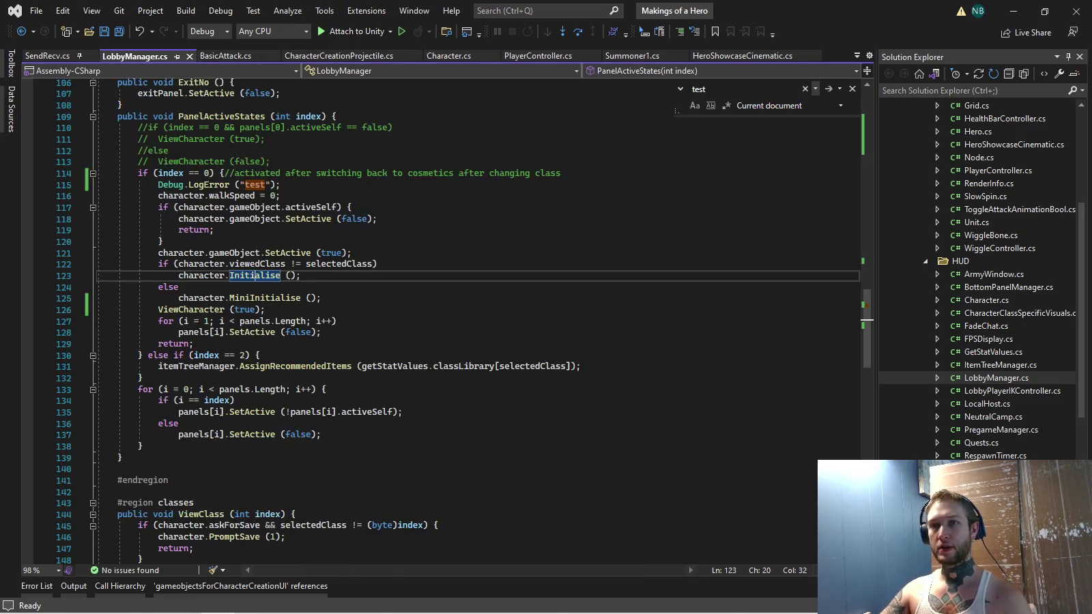
scroll(464, 321, "up", 1)
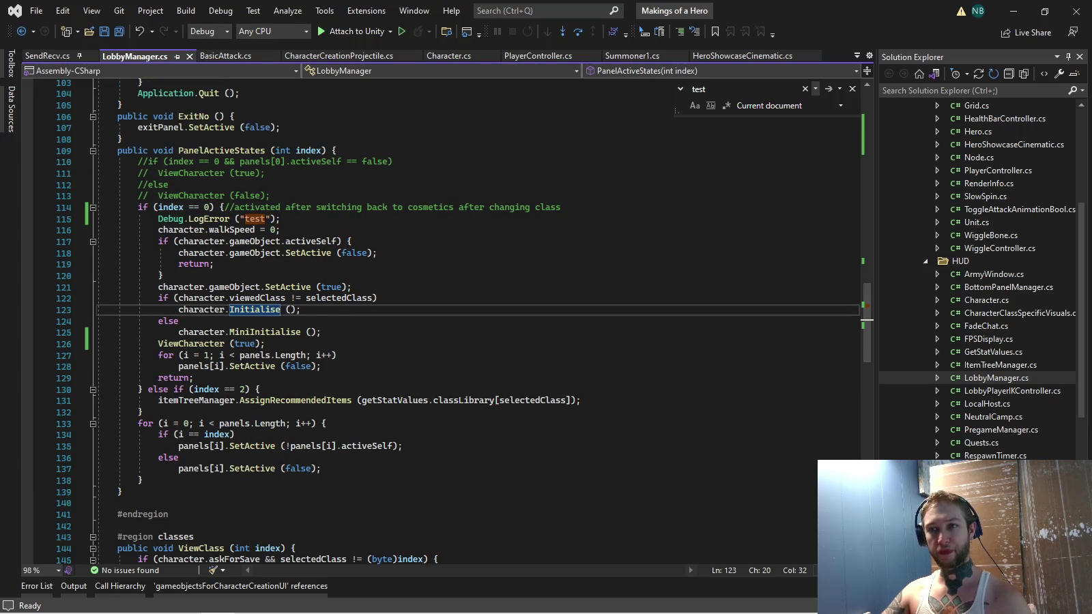
left_click_drag(158, 344, 252, 344)
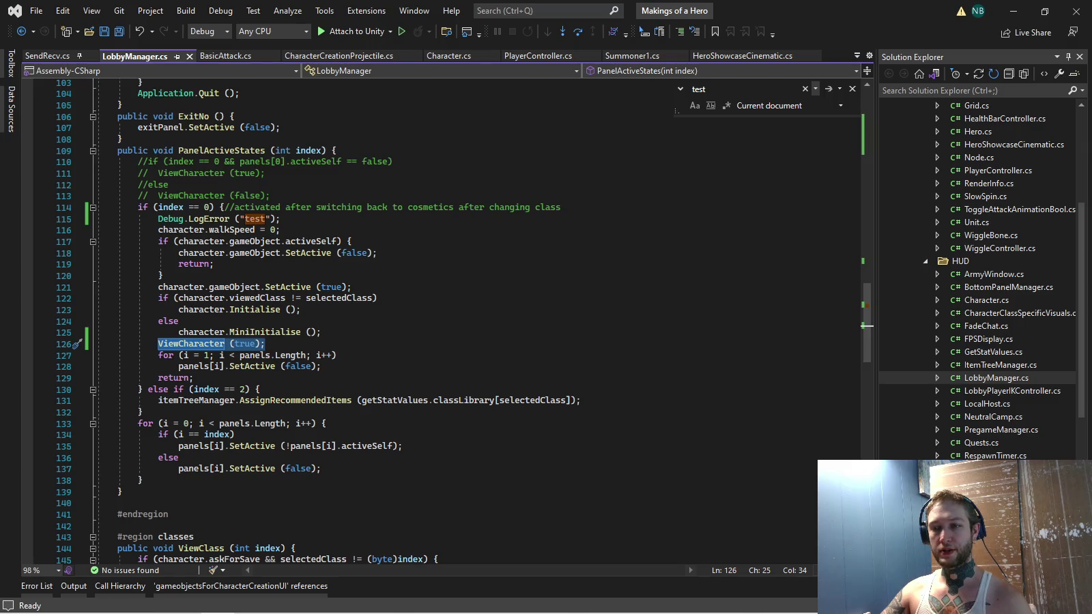
left_click(580, 400)
left_click(144, 412)
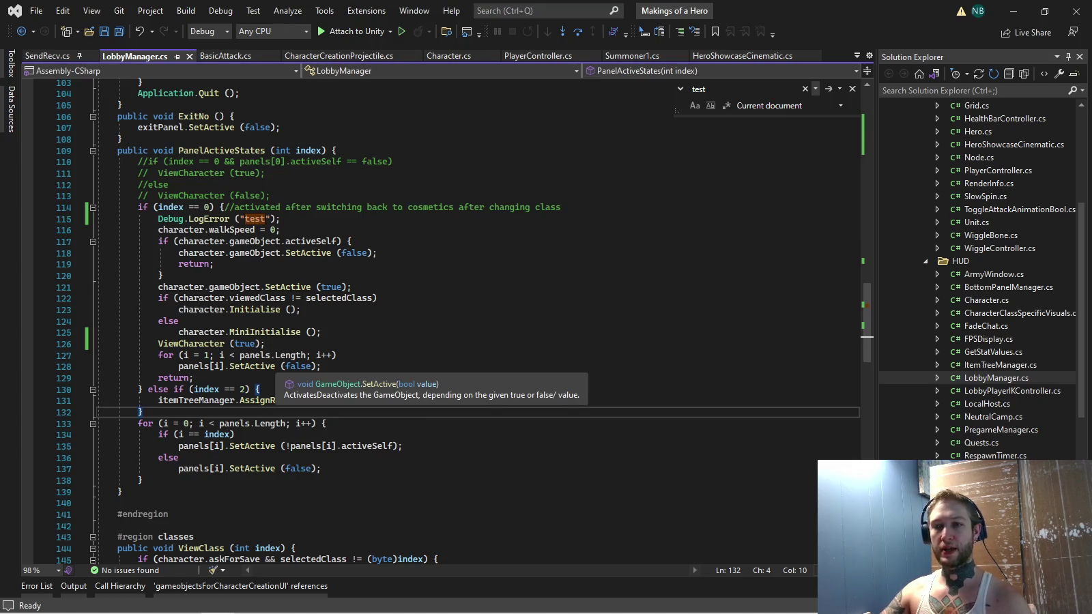
left_click(173, 389)
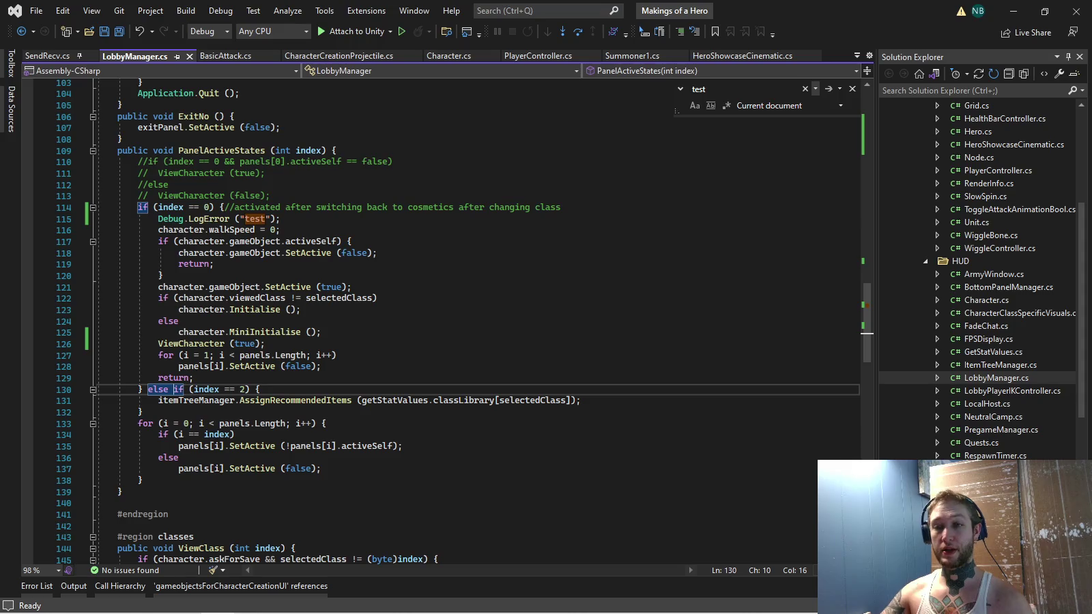
Add a ViewCharacter(false) call on a new line in PanelActiveStates and save LobbyManager.cs
type("{")
key("Return")
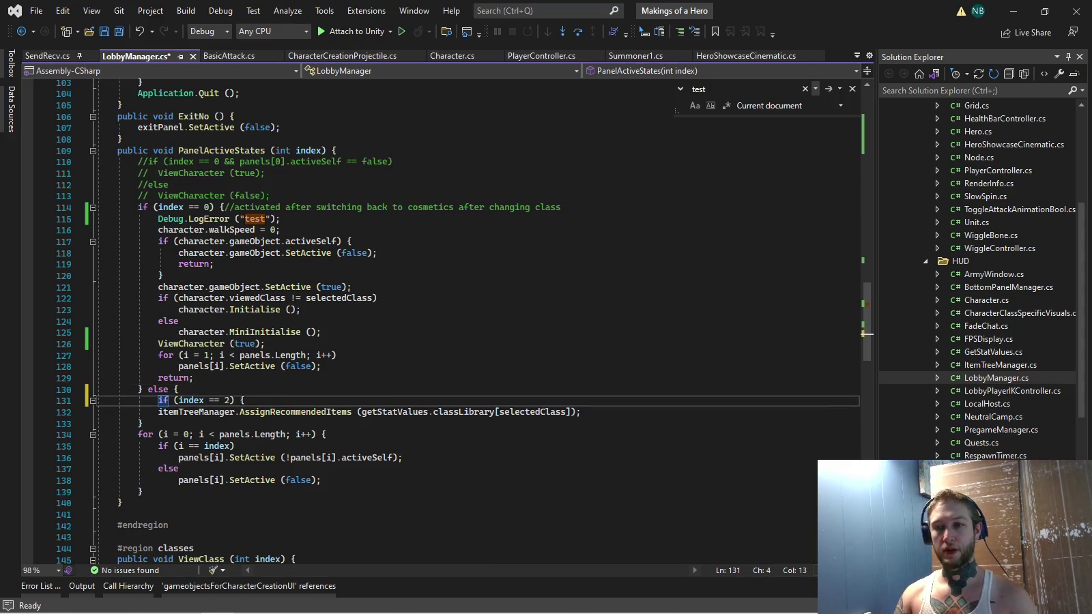
key("End")
key("BackSpace")
key("ctrl+Return")
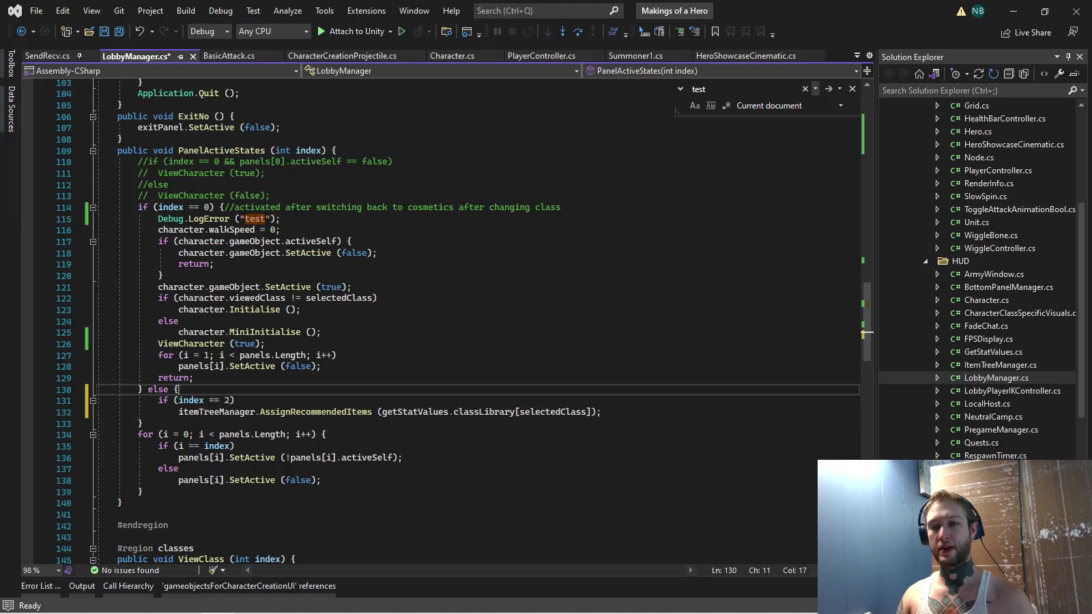
type("ViewCharacter (true);")
double_click(244, 400)
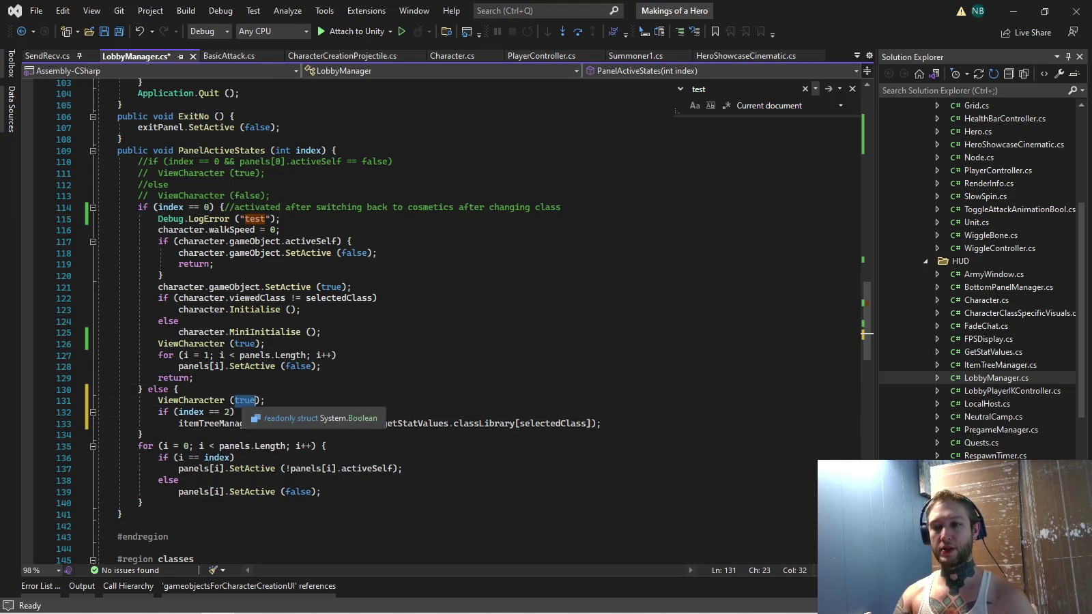
type("false")
key("Escape")
key("Up")
key("ctrl+s")
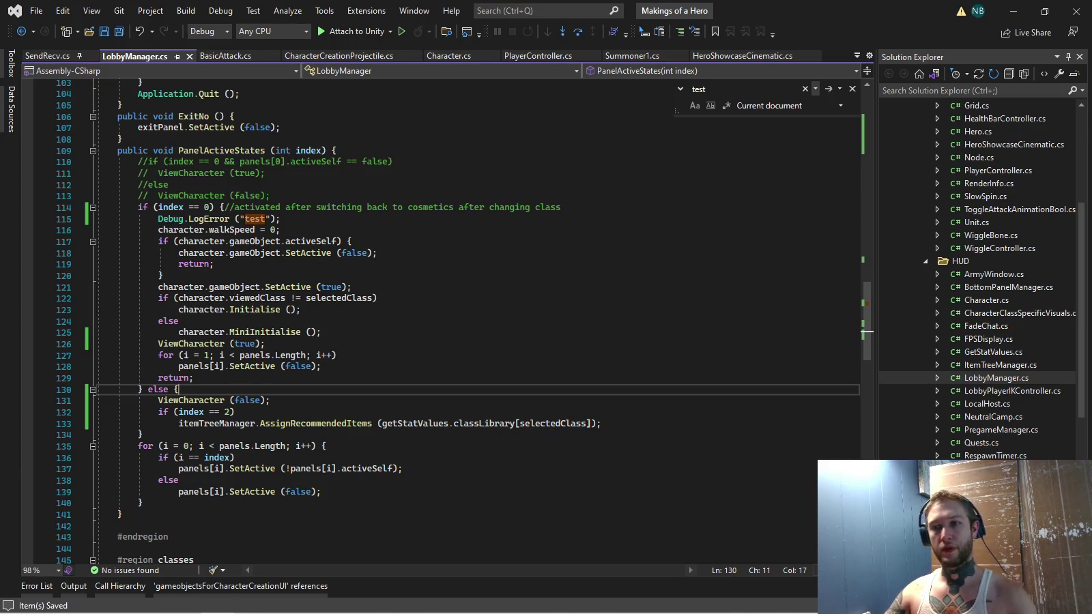
Replace the true argument on line 126 with !panels[0].activeSelf and save
mouse_move(291, 288)
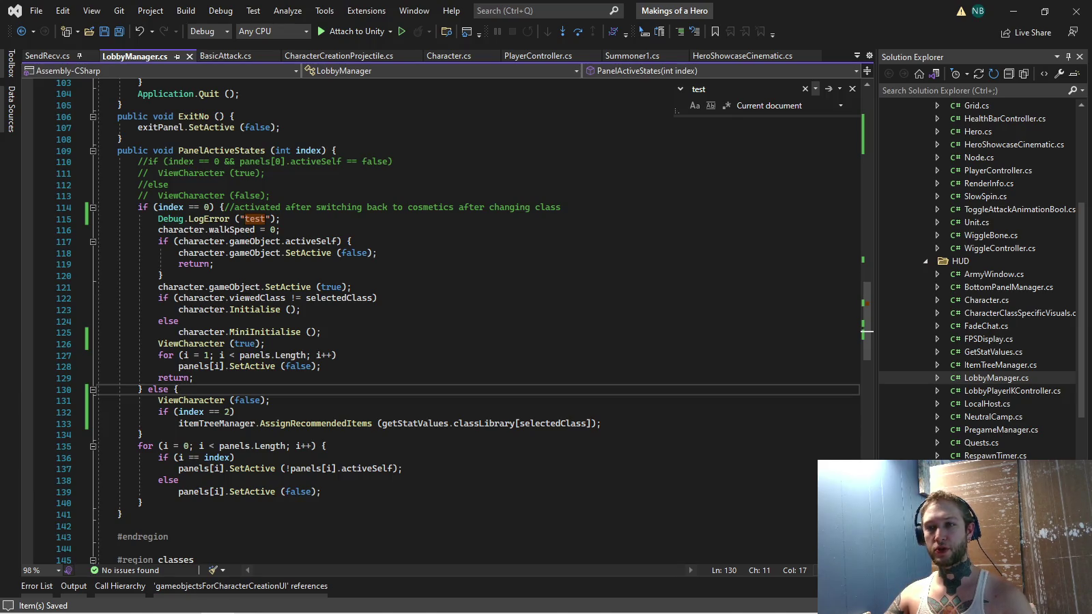
left_click_drag(240, 162, 342, 162)
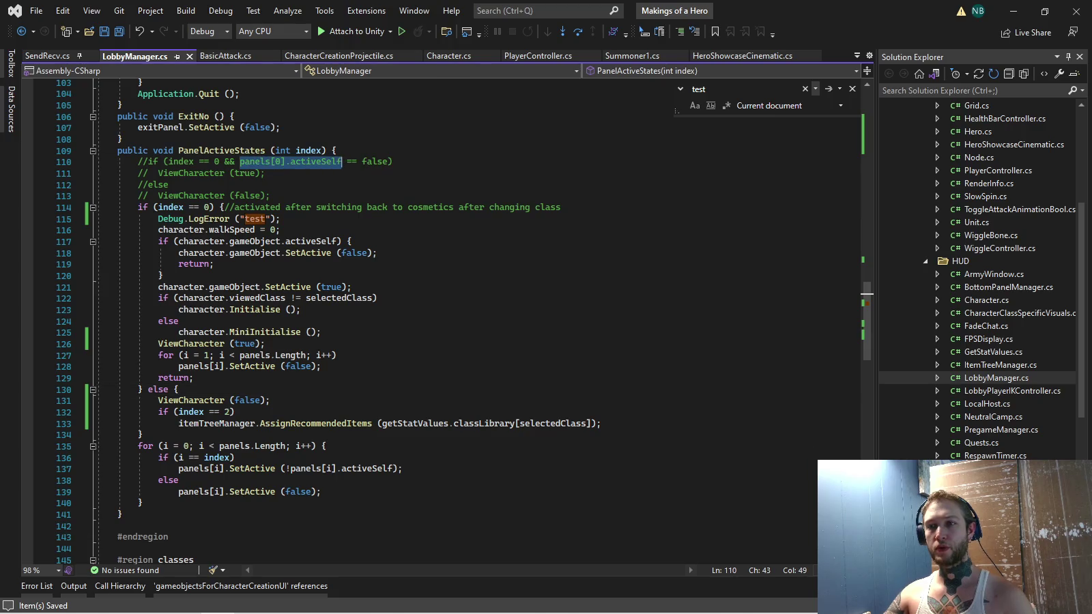
double_click(245, 343)
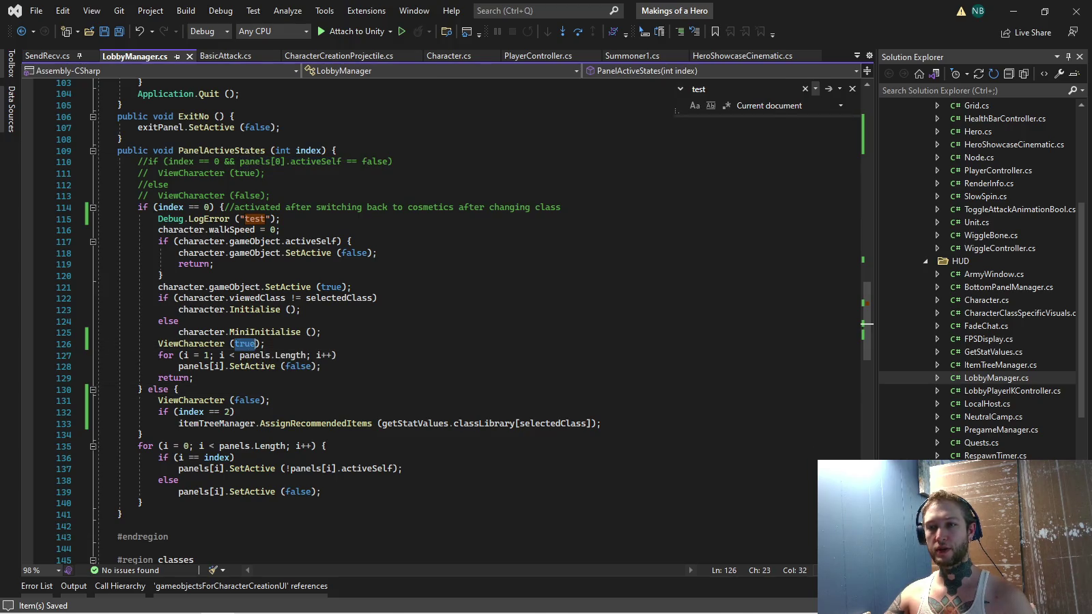
type("!")
key("ctrl+v")
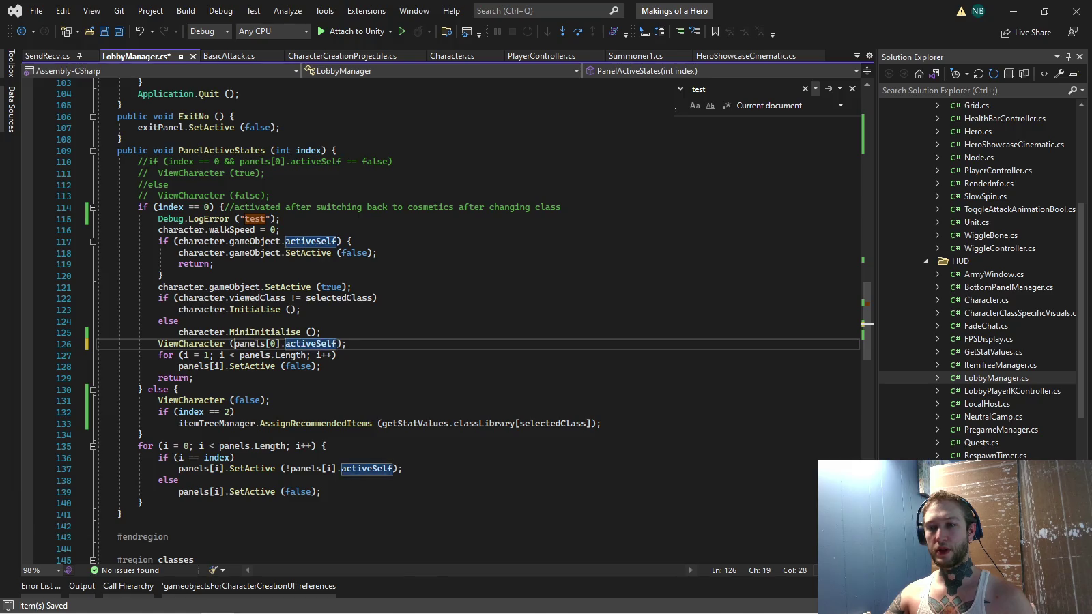
key("Up")
key("ctrl+s")
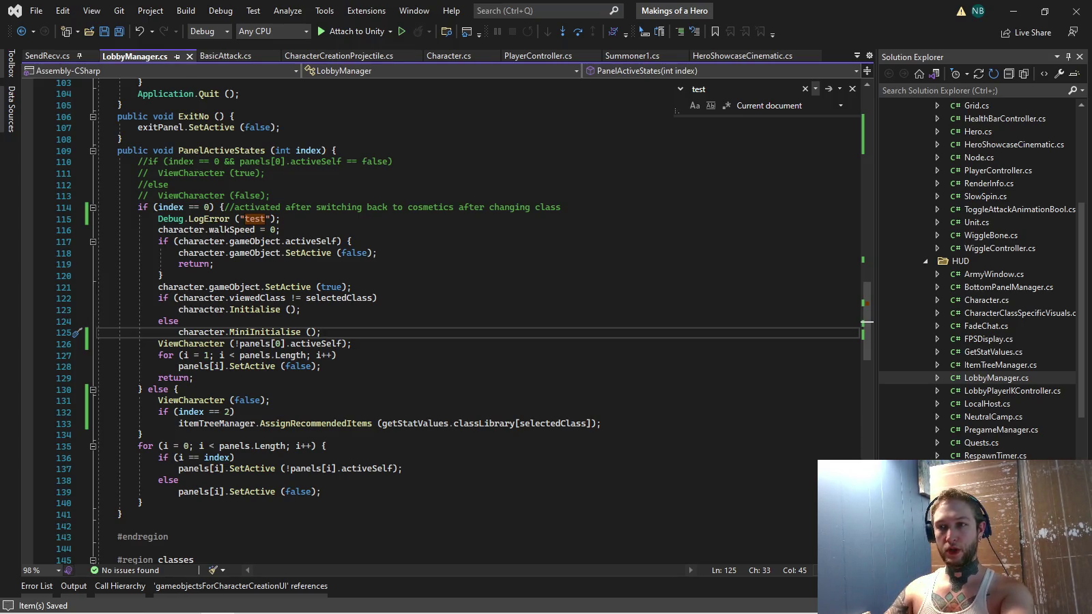
Move the ViewCharacter line from line 126 to just below the walkSpeed line
mouse_move(99, 218)
left_mouse_down()
mouse_move(287, 236)
mouse_move(352, 343)
left_mouse_up()
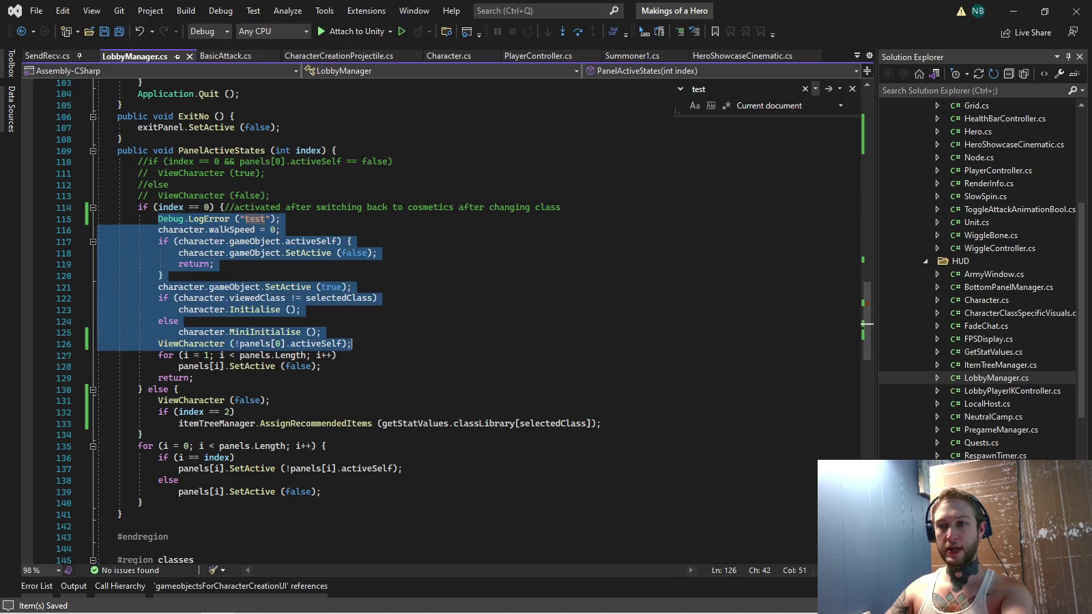
left_click(352, 343)
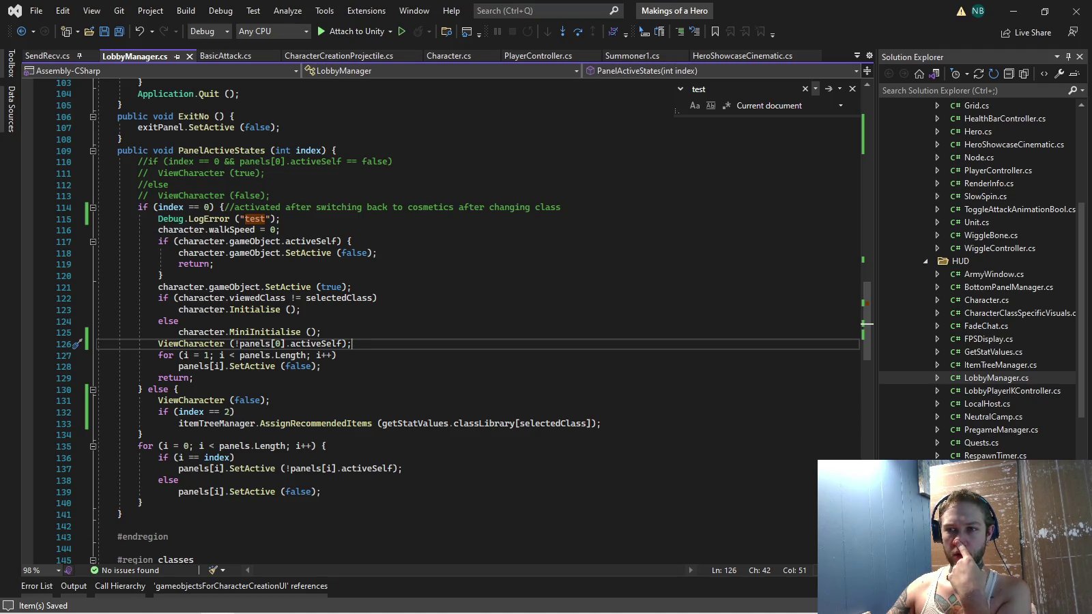
key("shift+Home")
key("shift+Home")
key("ctrl+c")
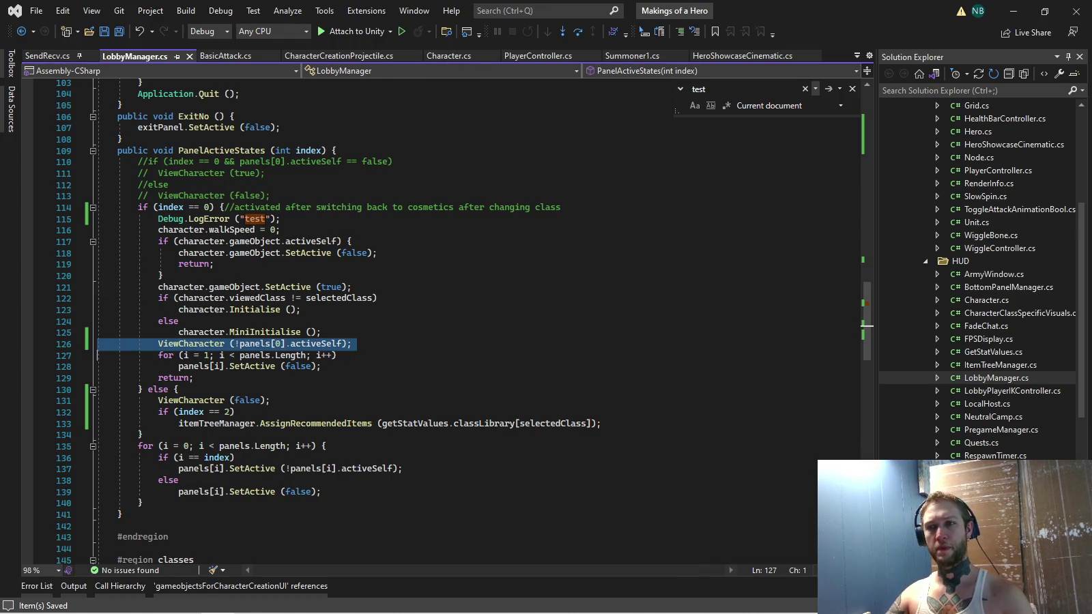
key("Delete")
key("Delete")
left_click(279, 229)
key("Return")
key("ctrl+v")
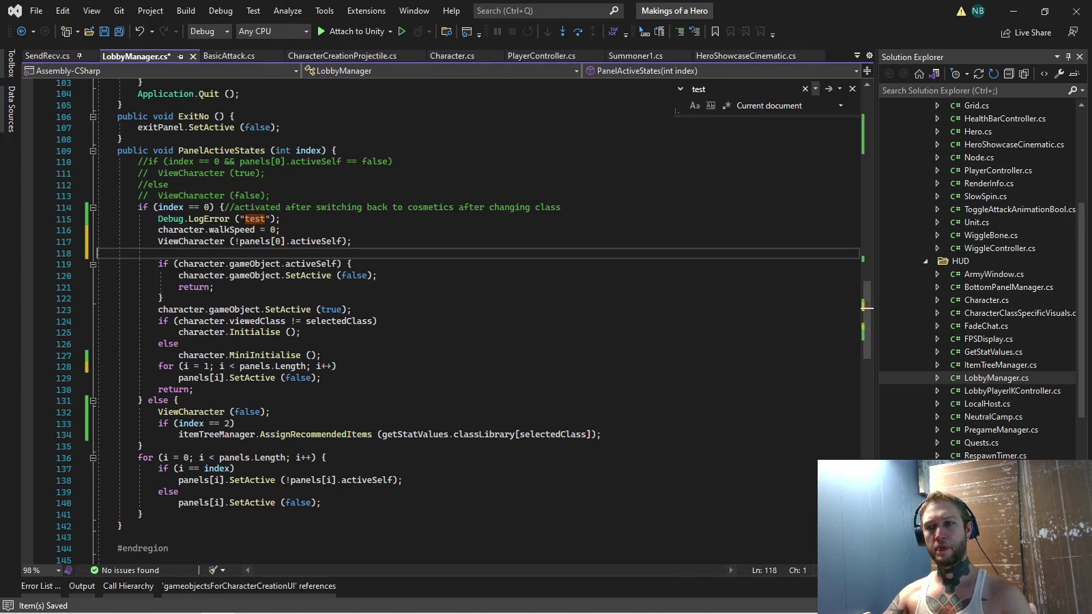
key("Delete")
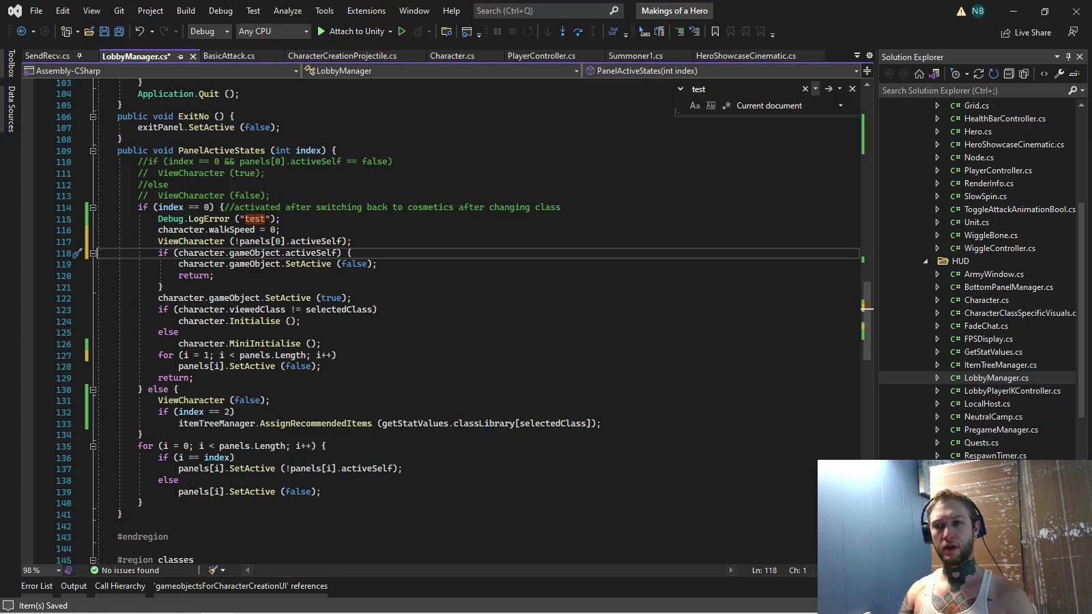
Move the ViewCharacter call inside the activeSelf if block with its argument set to false
left_click_drag(158, 241, 352, 241)
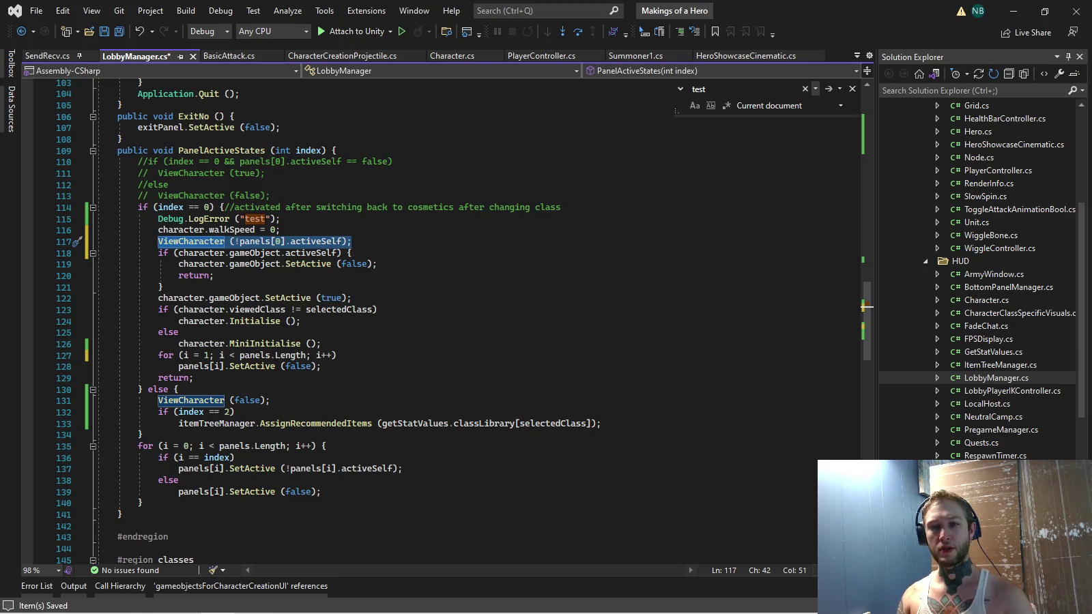
key("Delete")
left_click(353, 253)
key("Return")
key("ctrl+v")
left_click(97, 241)
key("Delete")
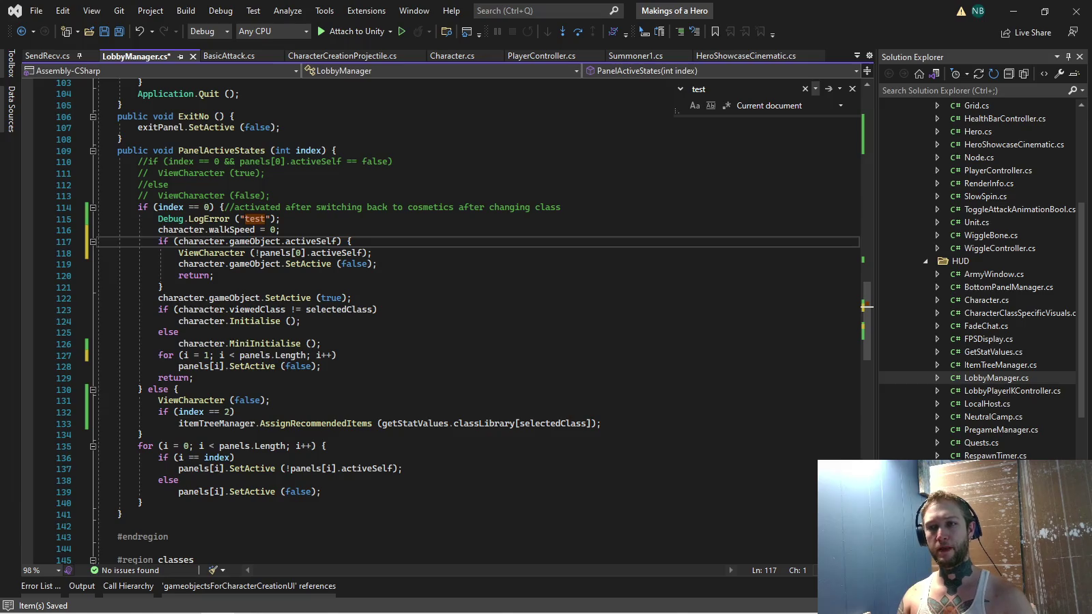
left_click_drag(256, 253, 364, 252)
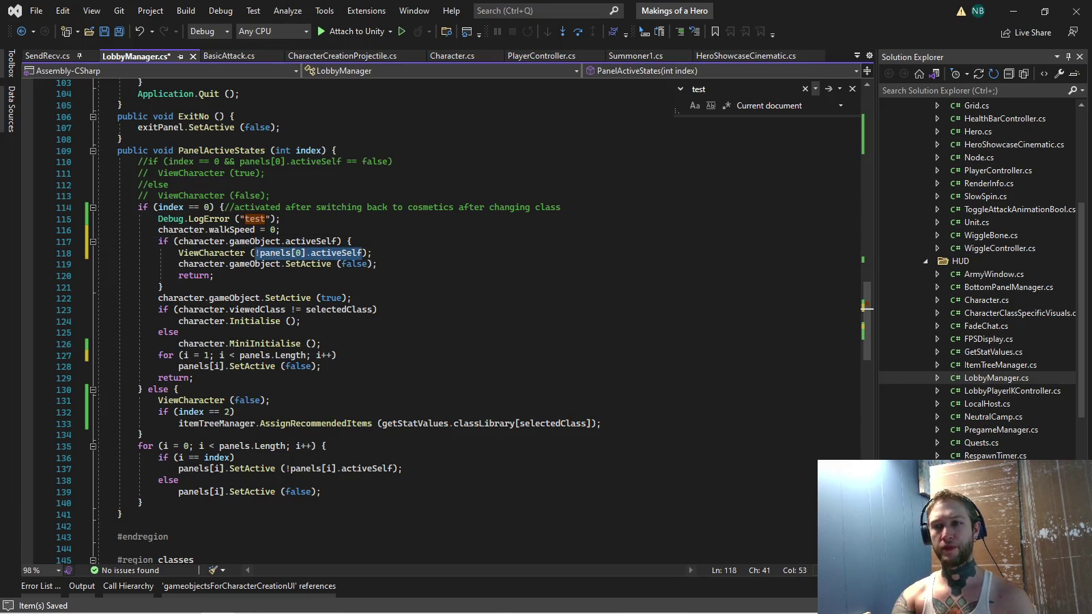
type("false")
key("End")
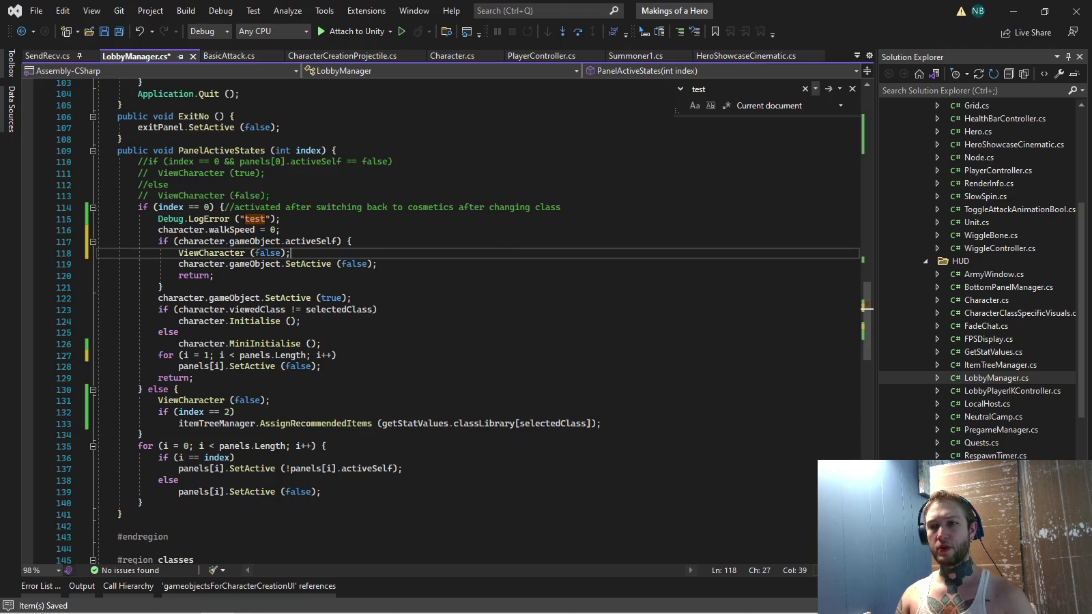
Delete the test log line and add ViewCharacter(true) after the if block, then save
left_click(98, 219)
key("ctrl+x")
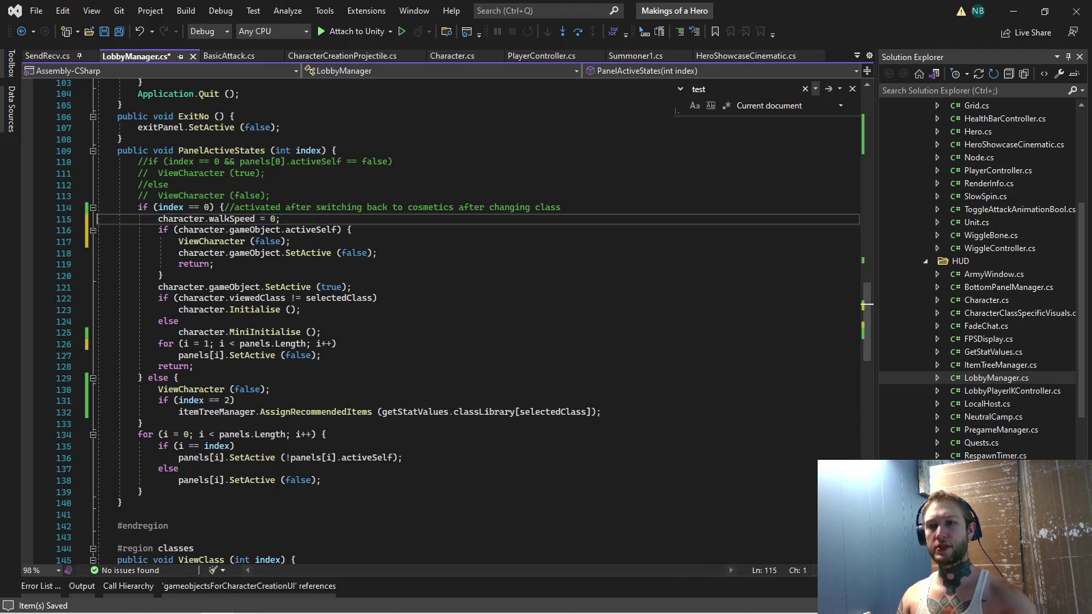
mouse_move(178, 241)
left_mouse_down()
mouse_move(301, 256)
mouse_move(292, 241)
left_mouse_up()
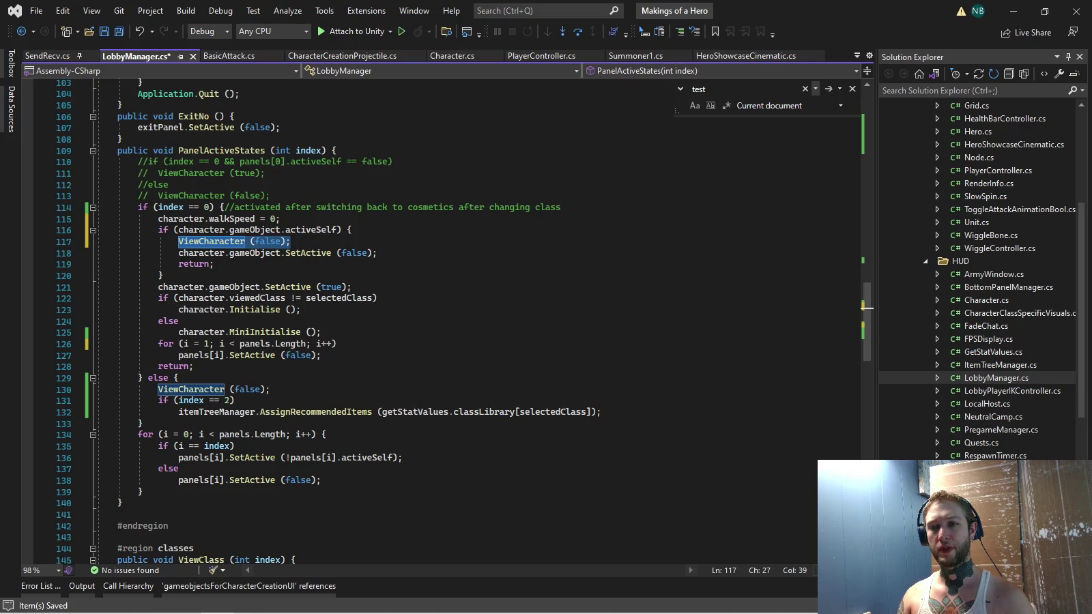
key("ctrl+c")
left_click(163, 275)
key("Return")
key("ctrl+v")
double_click(249, 287)
type("true")
key("Escape")
key("ctrl+s")
Delete the commented-out lines 110–113 and save the cleaned-up script
left_click_drag(271, 196, 97, 161)
key("Delete")
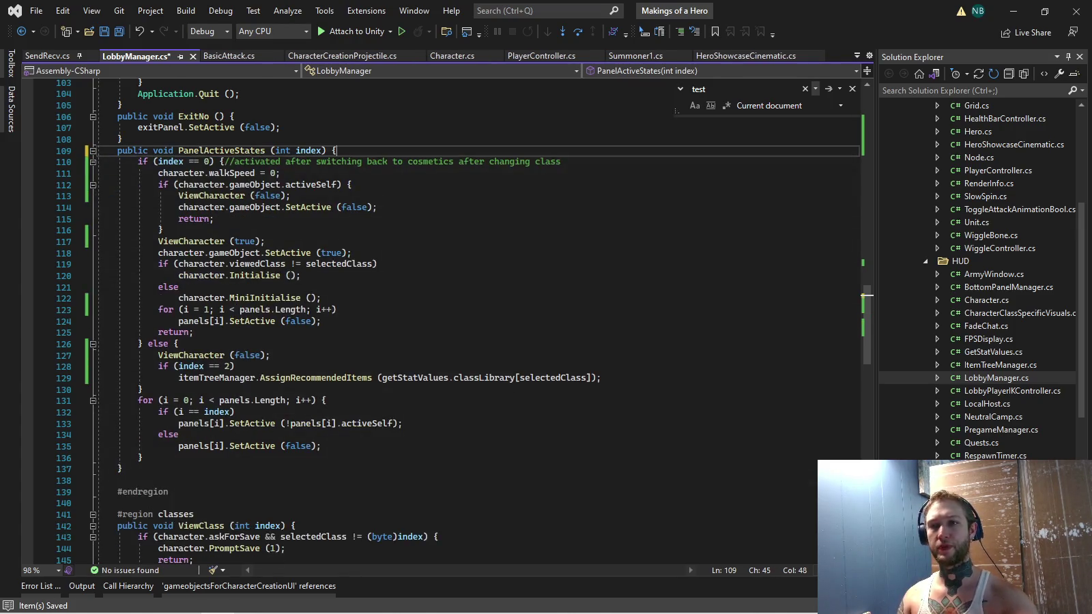
key("Down")
key("Down")
key("Down")
key("End")
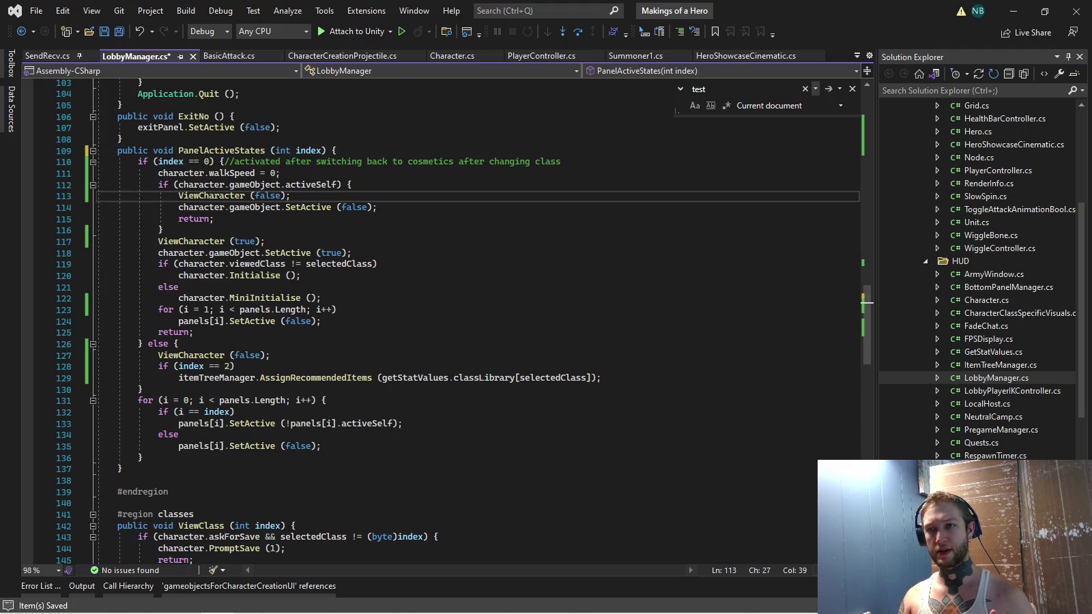
left_click(164, 230)
key("ctrl+s")
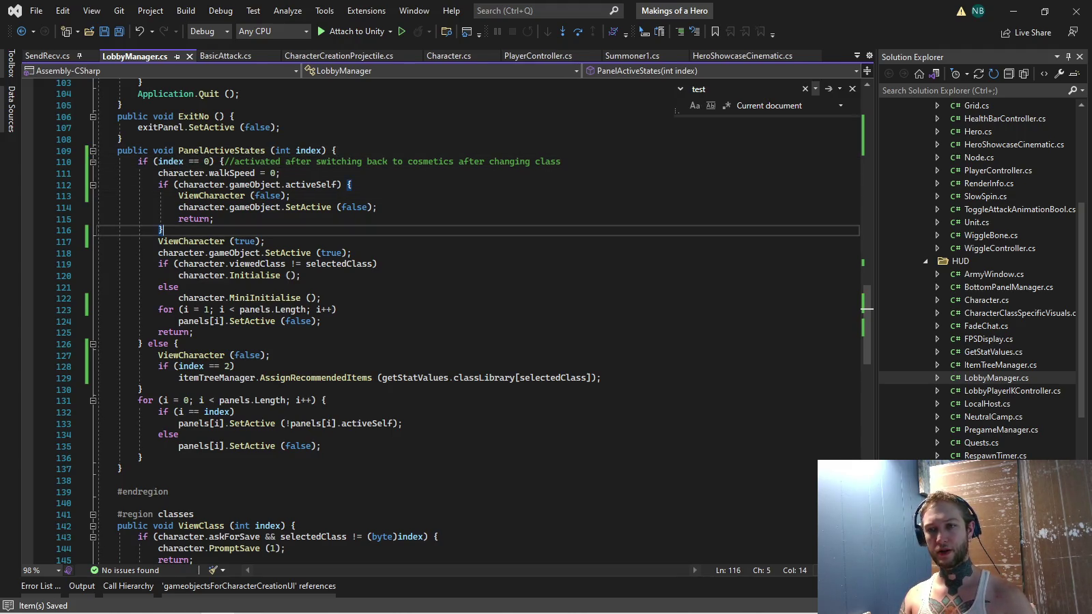
key("alt+Tab")
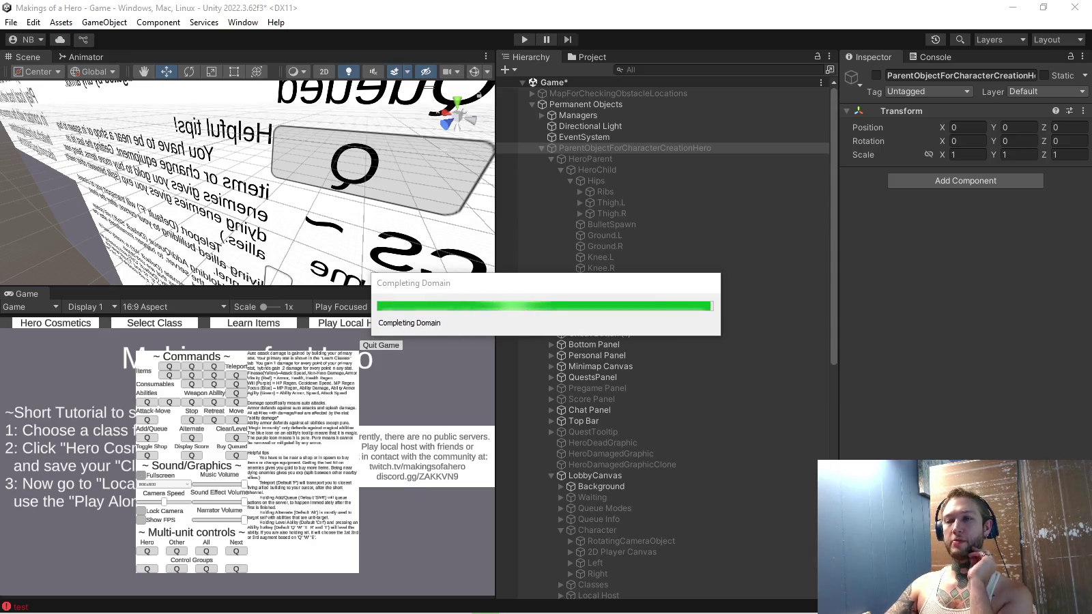
key("ctrl+p")
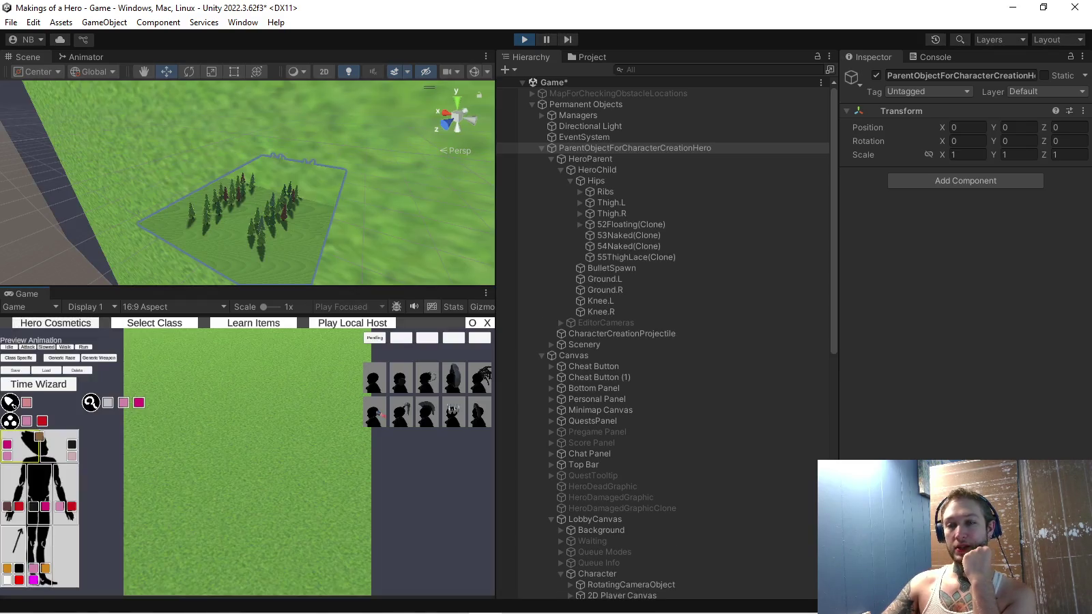
double_click(591, 159)
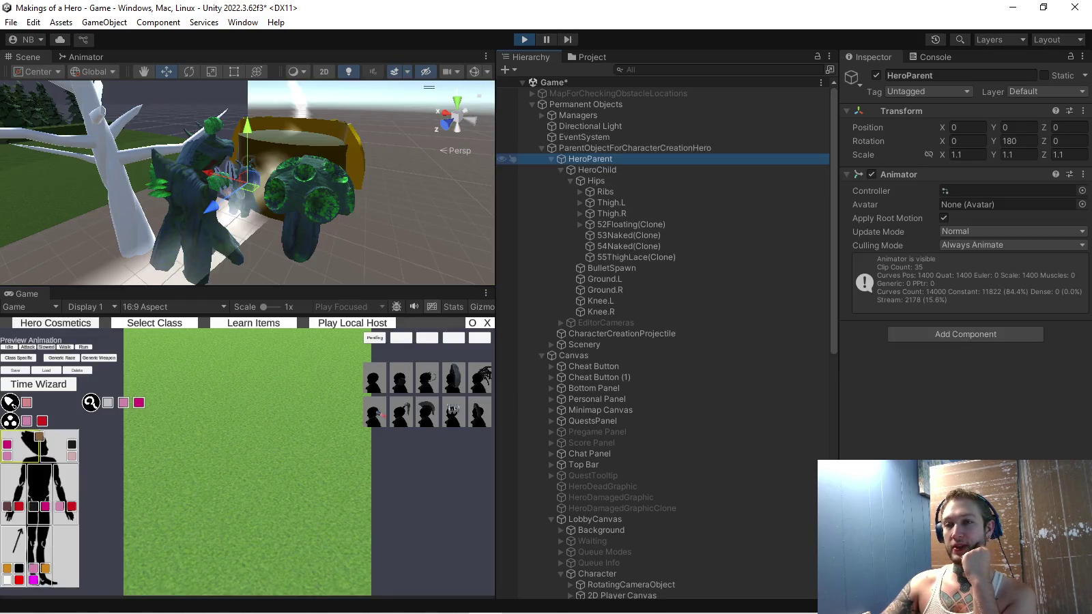
scroll(247, 183, "down", 5)
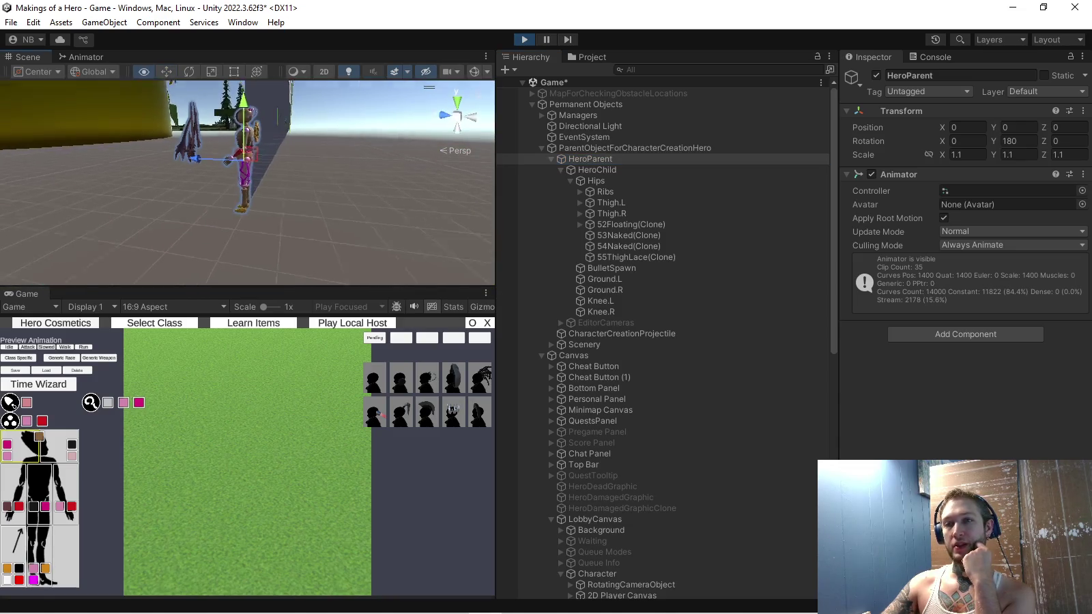
mouse_move(247, 183)
left_mouse_down()
mouse_move(218, 164)
mouse_move(226, 154)
mouse_move(235, 161)
mouse_move(194, 179)
left_mouse_up()
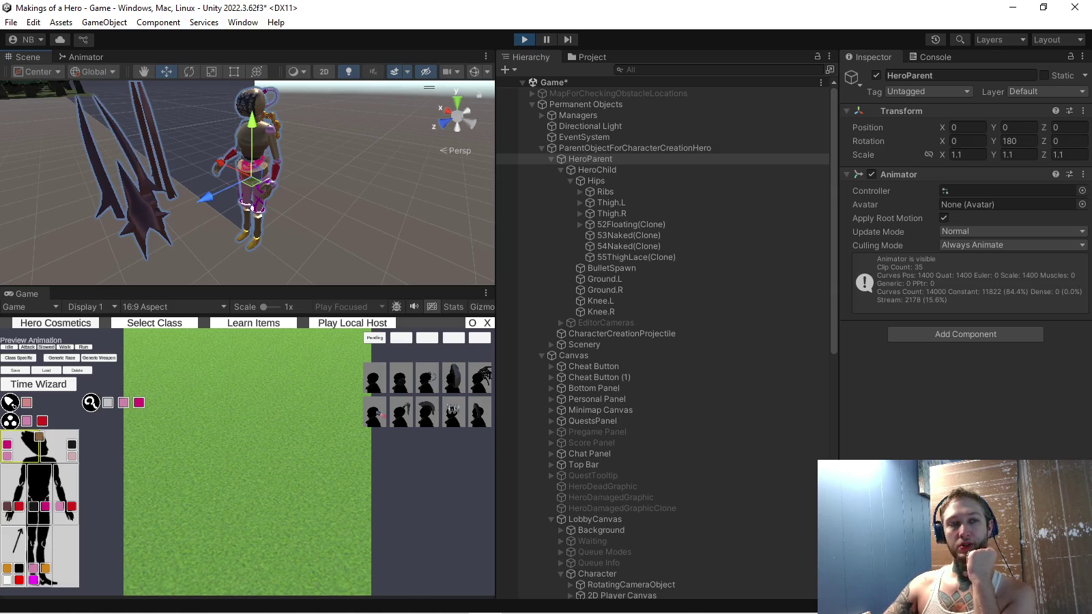
left_click_drag(195, 179, 167, 181)
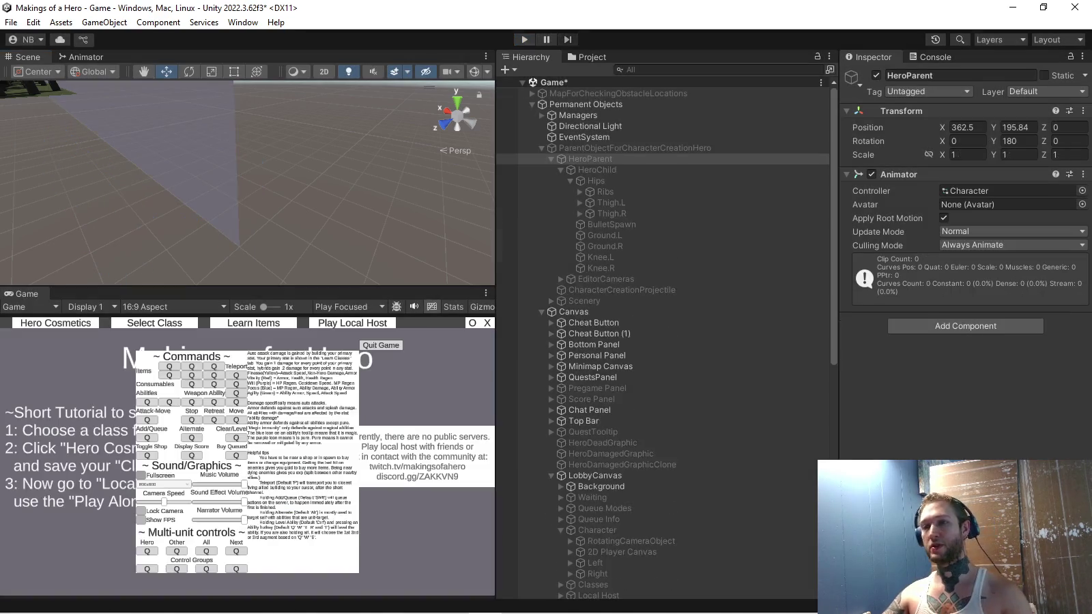
key("alt+Tab")
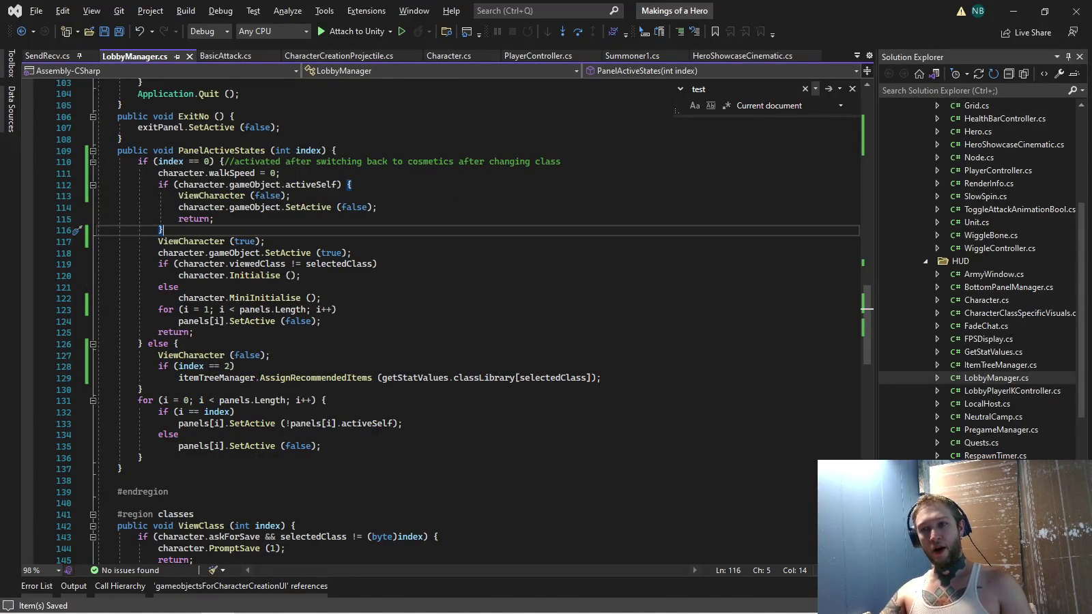
Run play mode, choose Head Basher, and orbit the Scene view around its cosmetics preview
mouse_move(267, 276)
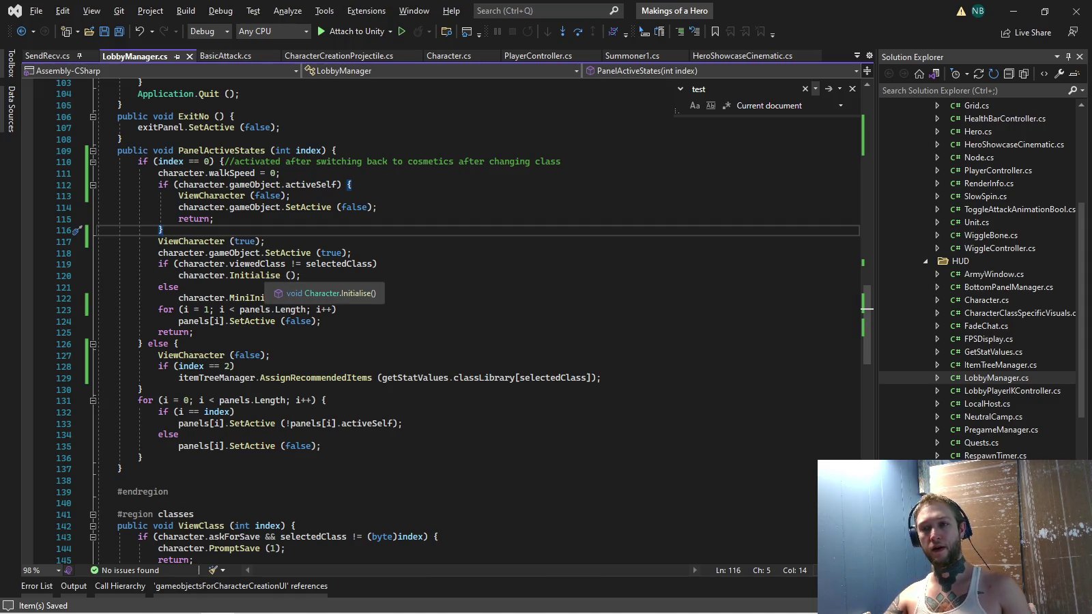
key("alt+Tab")
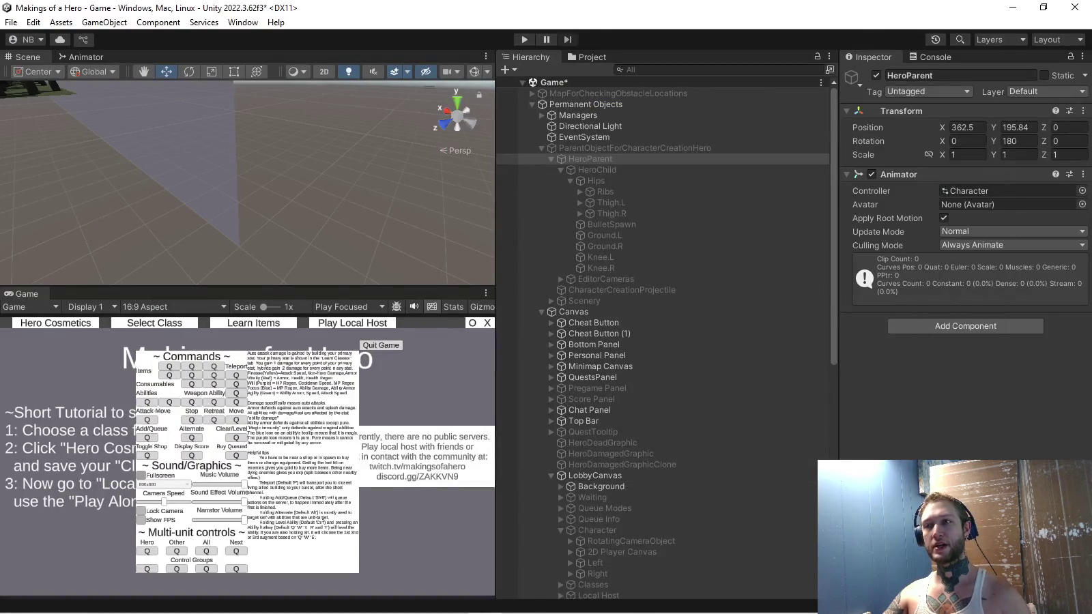
key("ctrl+p")
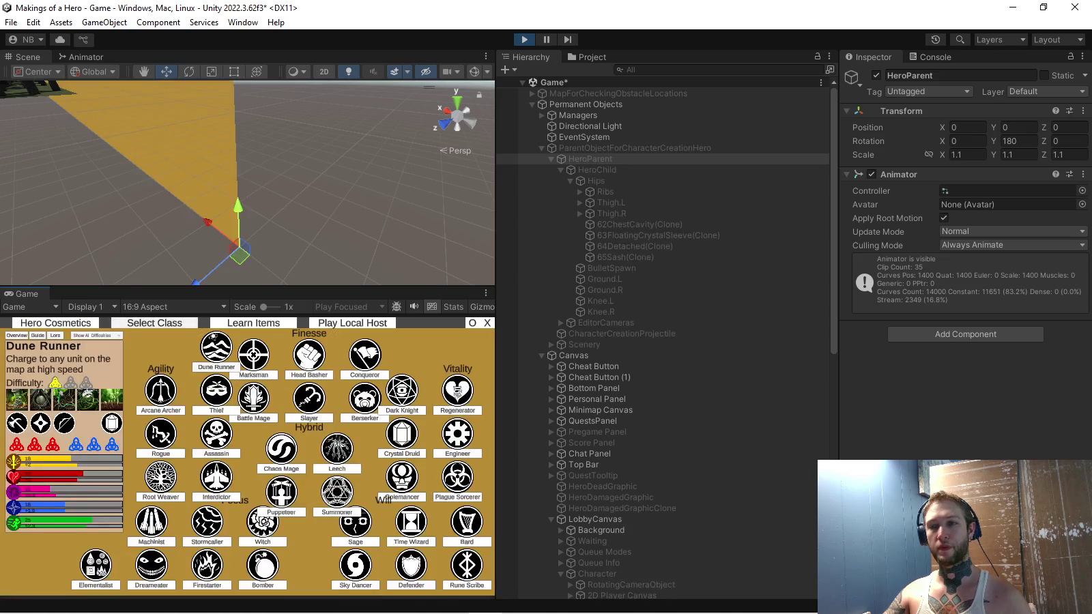
left_click(308, 355)
left_click(55, 323)
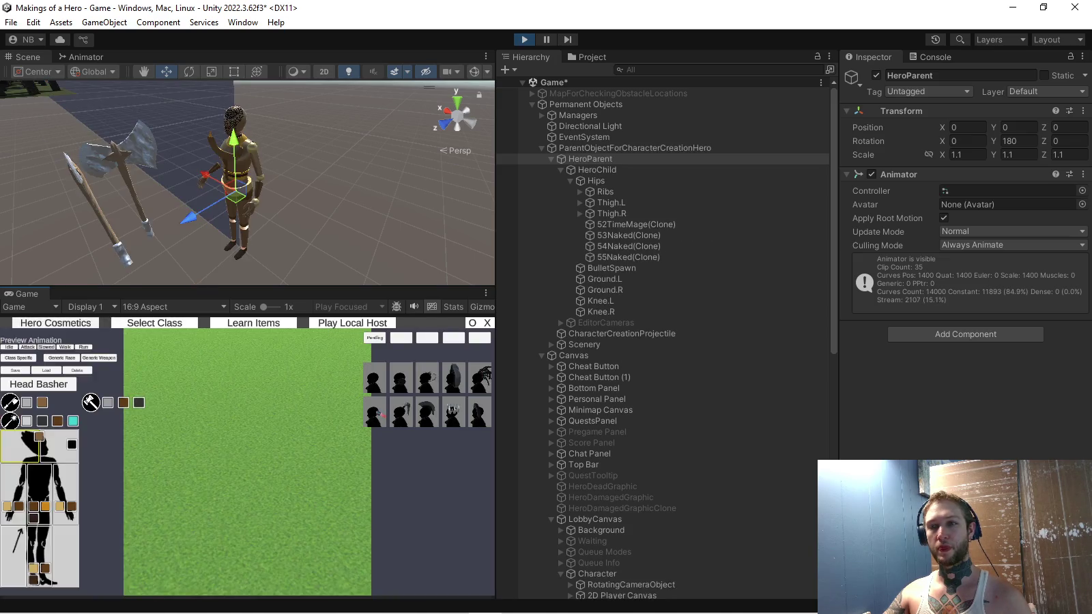
left_click_drag(246, 185, 324, 180)
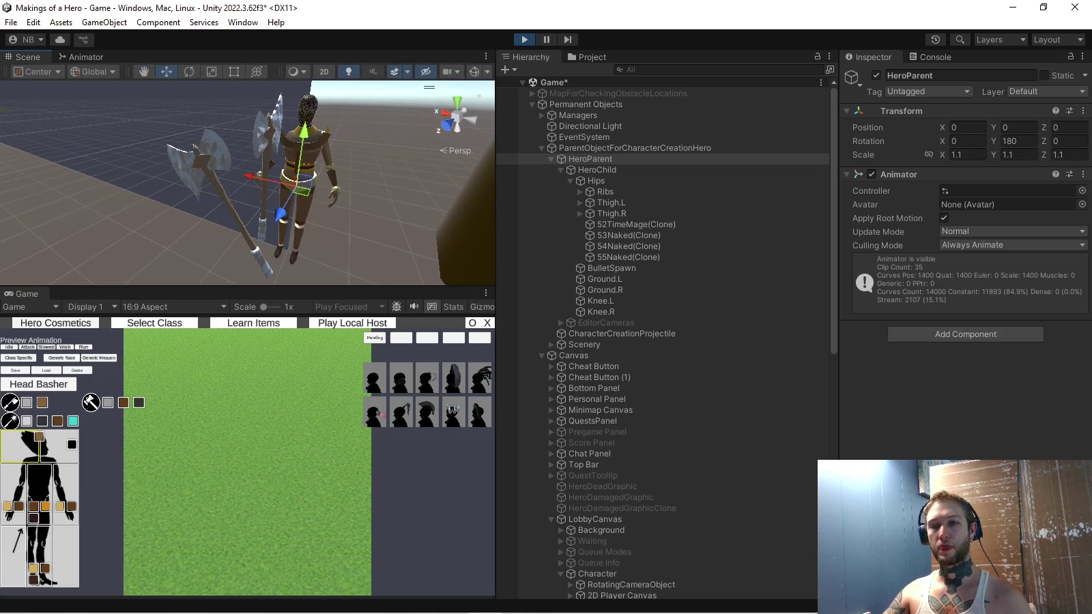
Leave Hero Cosmetics, stop play mode, and save the Game scene
key("Escape")
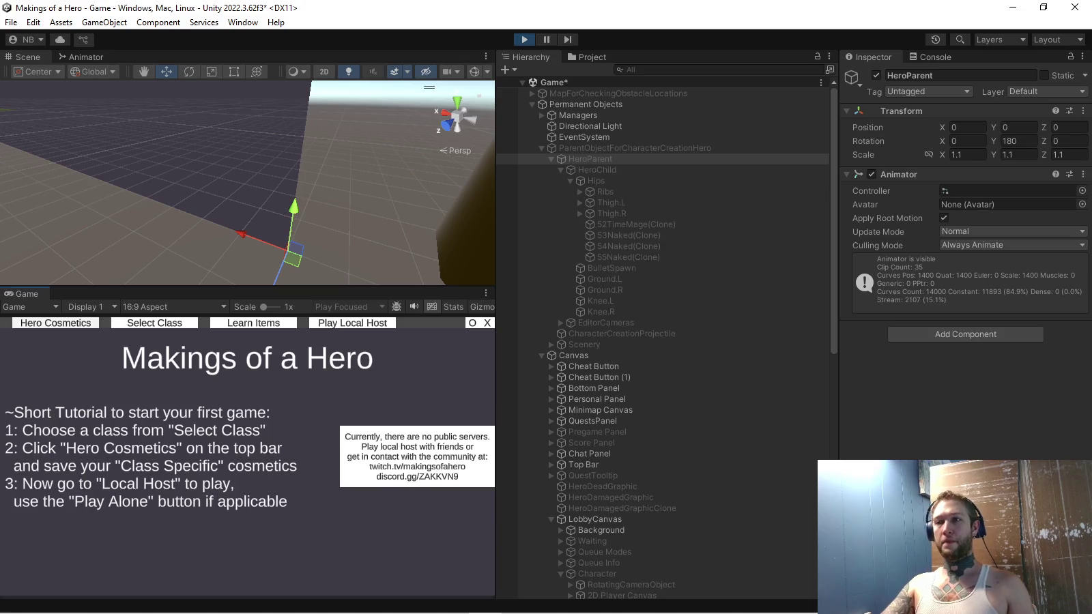
key("ctrl+p")
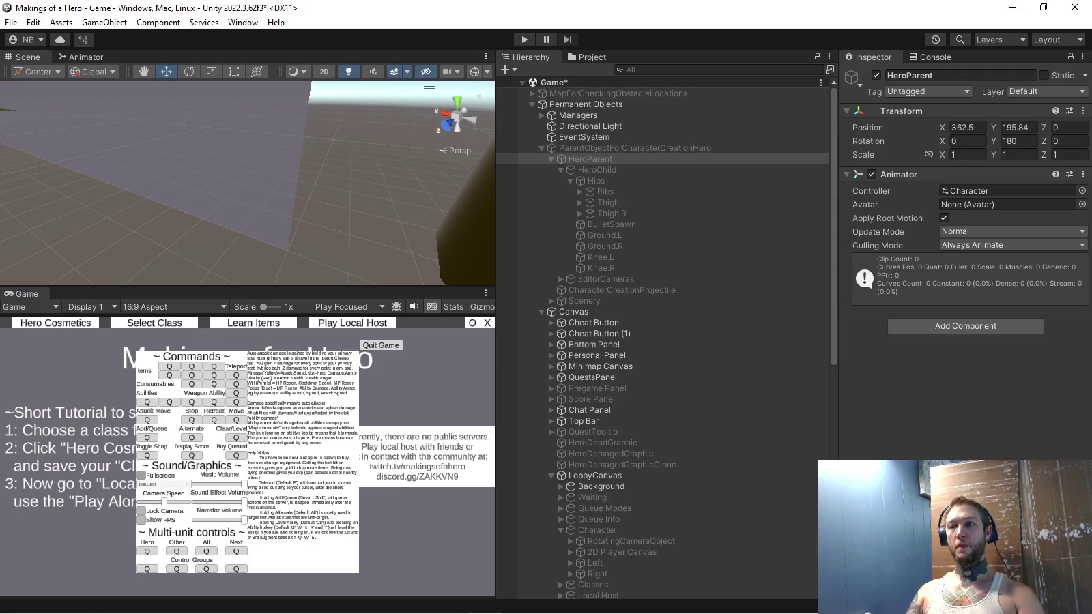
key("ctrl+s")
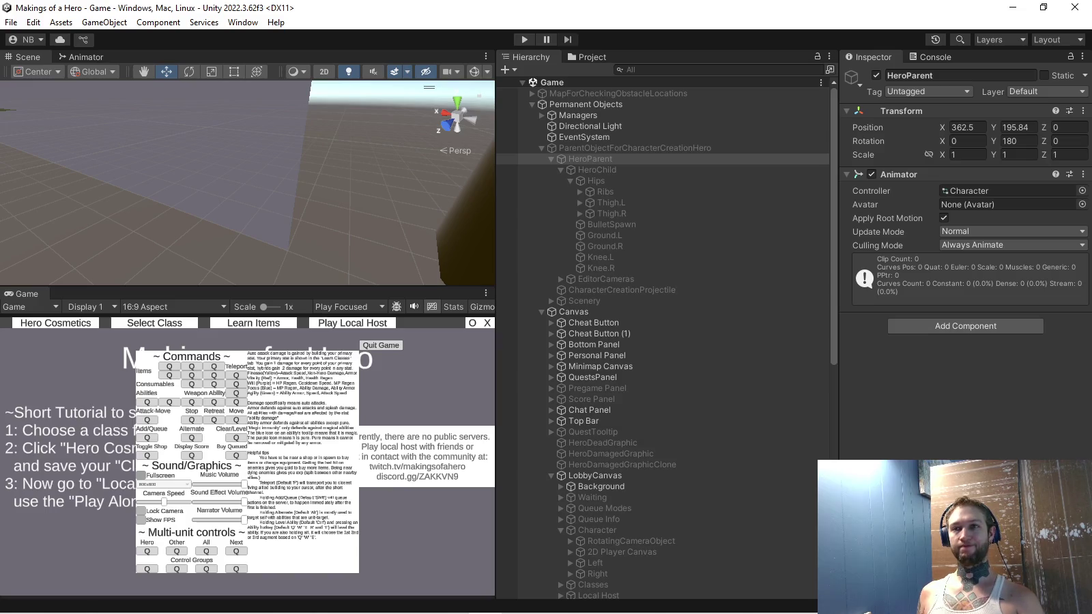
key("alt+Tab")
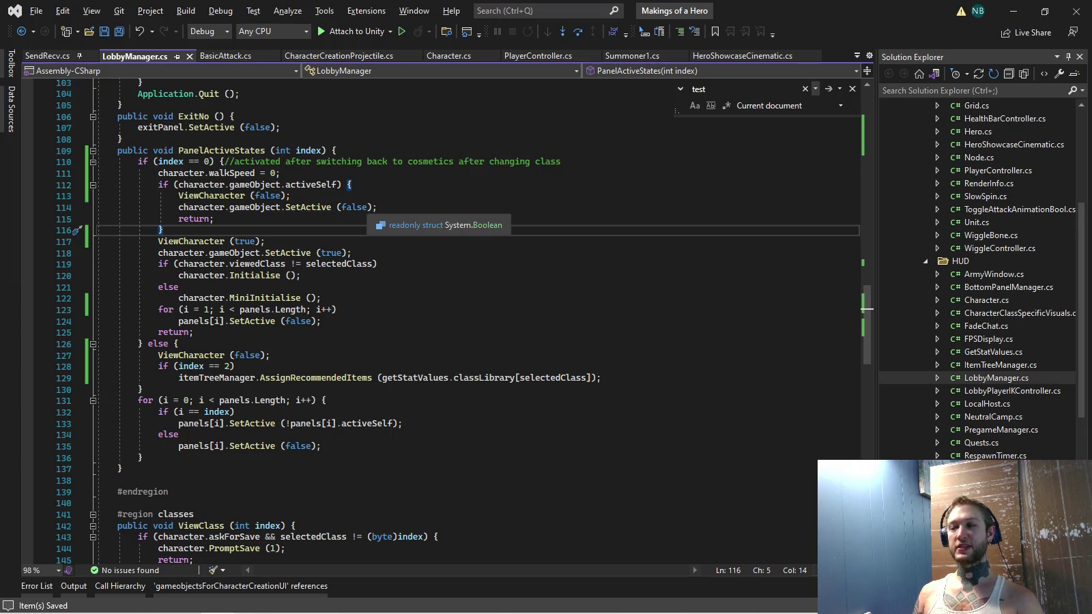
In Character.cs, change newPos from (0, 4.8f, -5.5f) to (0, 9.6f, -11f) and save
scroll(444, 321, "up", 20)
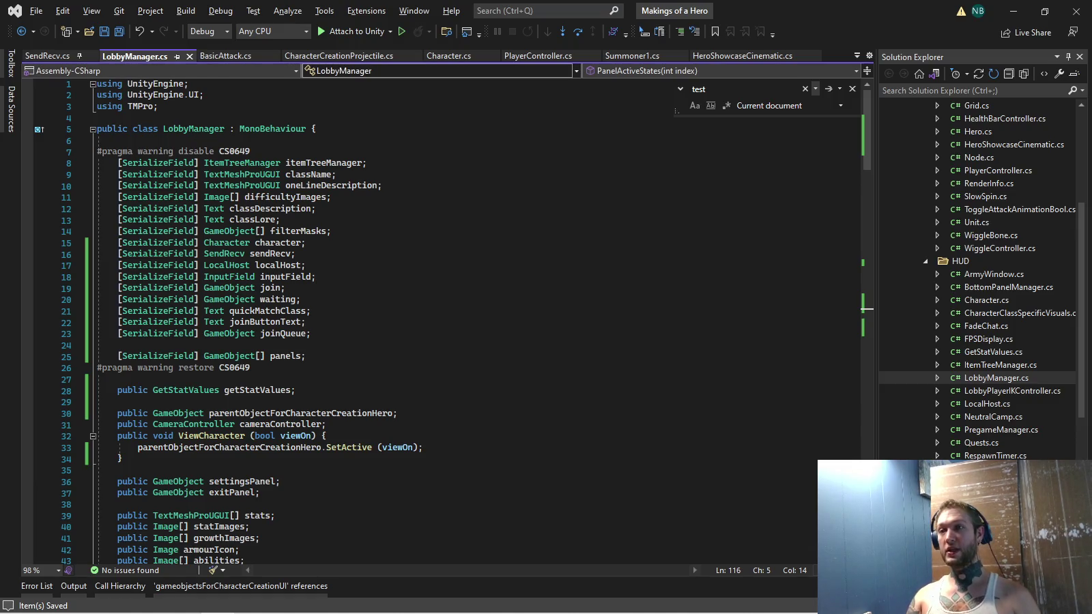
left_click(449, 56)
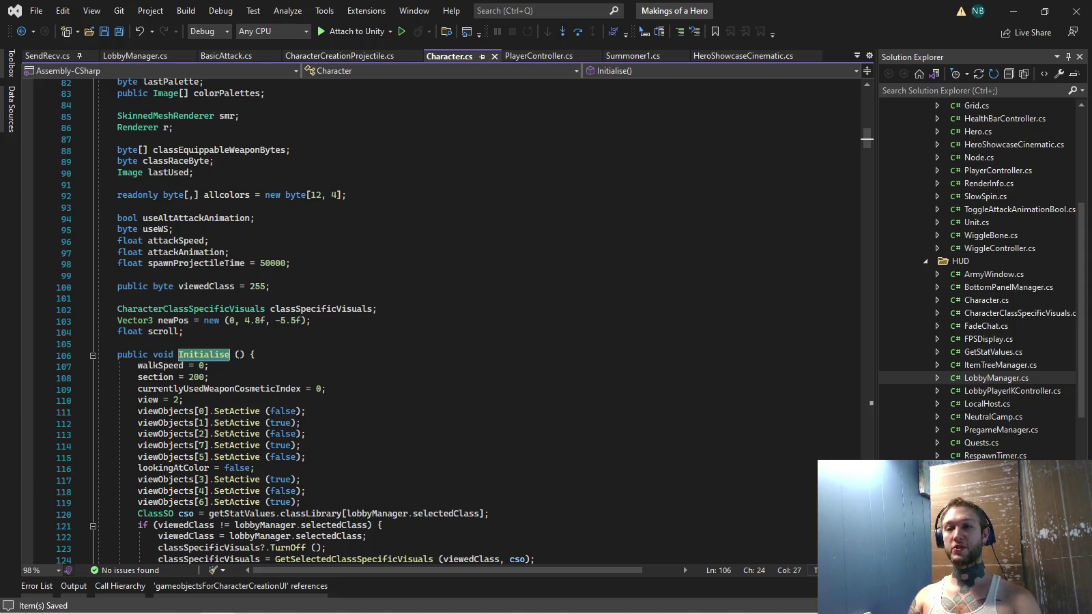
scroll(437, 321, "down", 5)
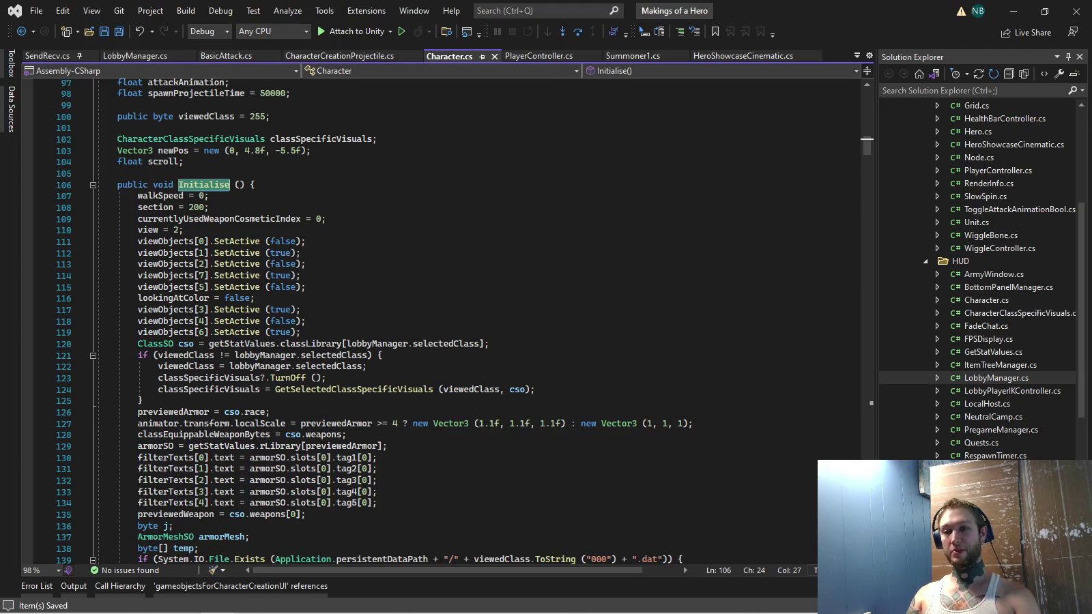
scroll(437, 321, "up", 2)
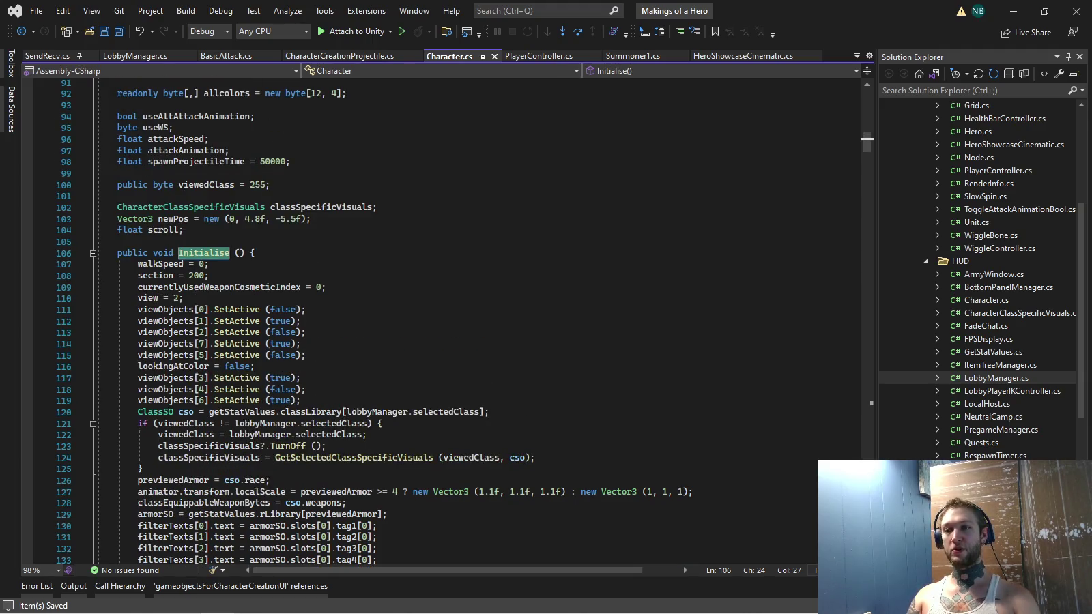
left_click_drag(245, 218, 296, 219)
type("-")
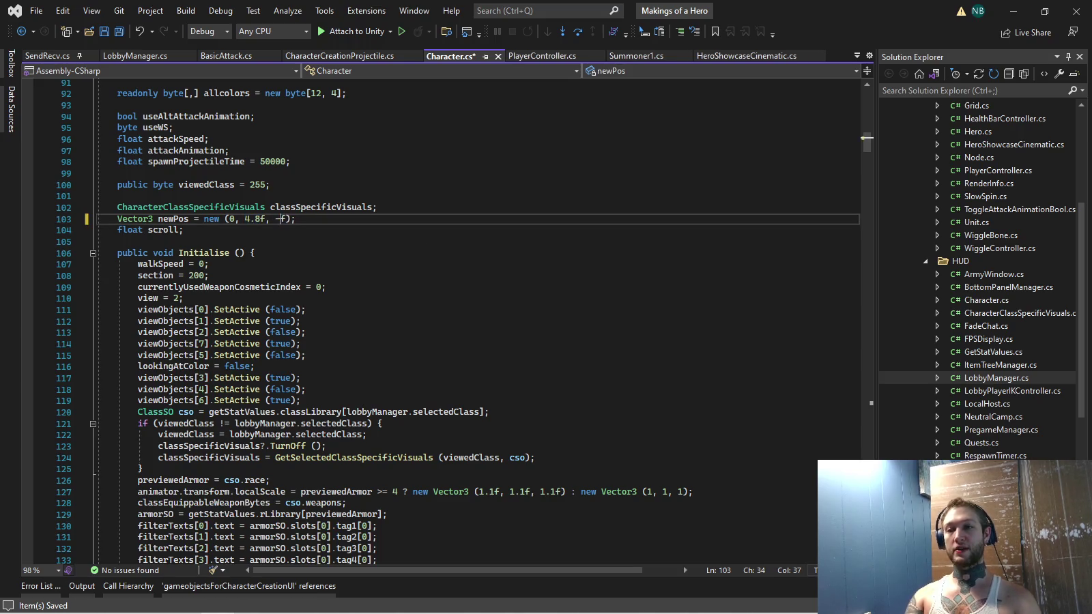
left_click(246, 219)
type("9.6")
left_click(209, 263)
key("ctrl+s")
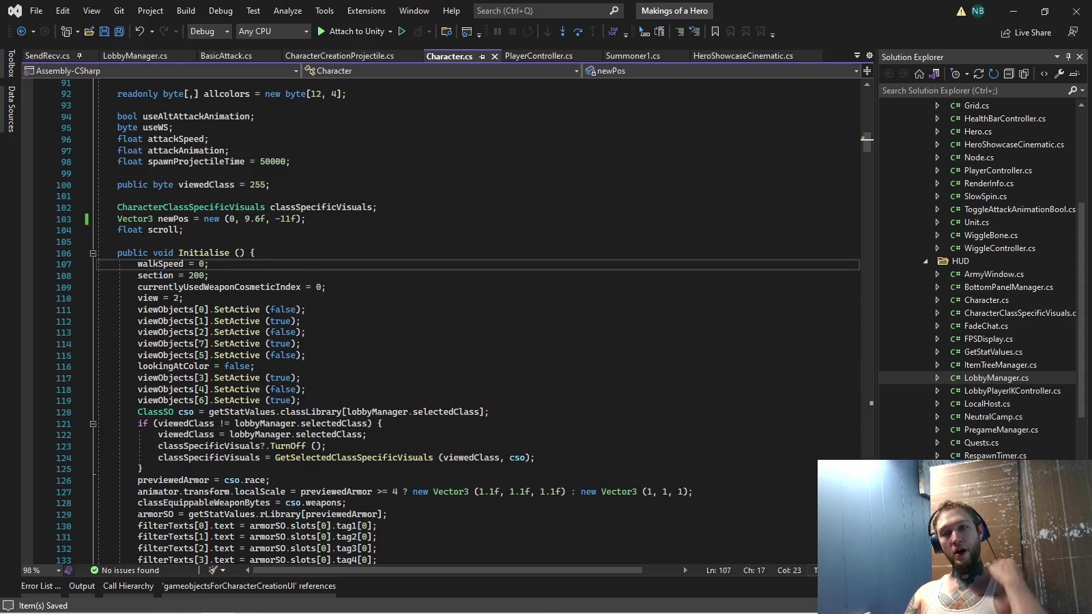
List all references to the newPos variable
left_click(173, 218)
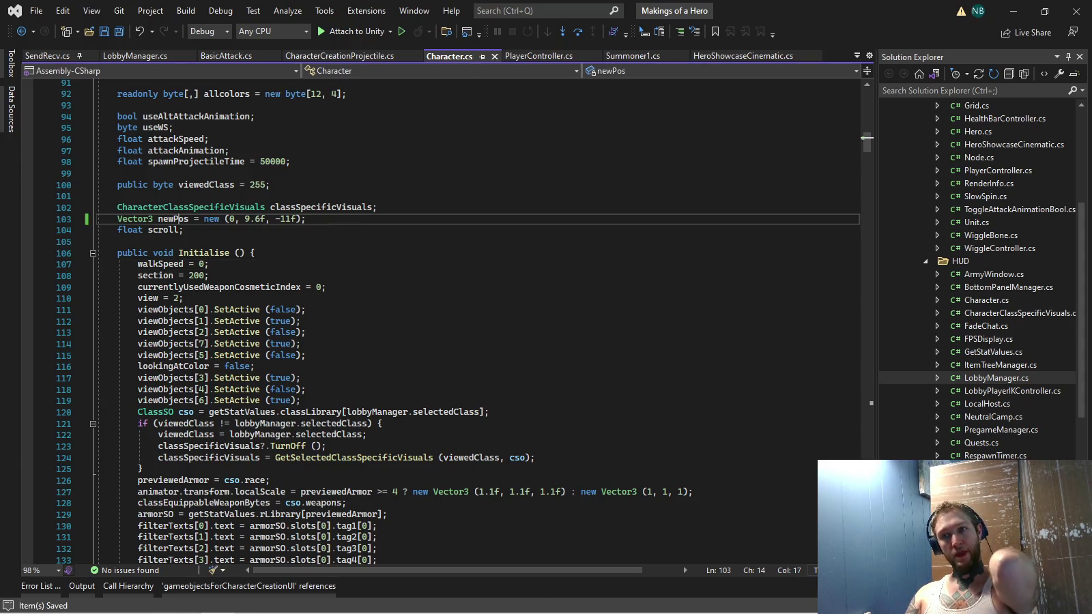
right_click(173, 218)
left_click(204, 342)
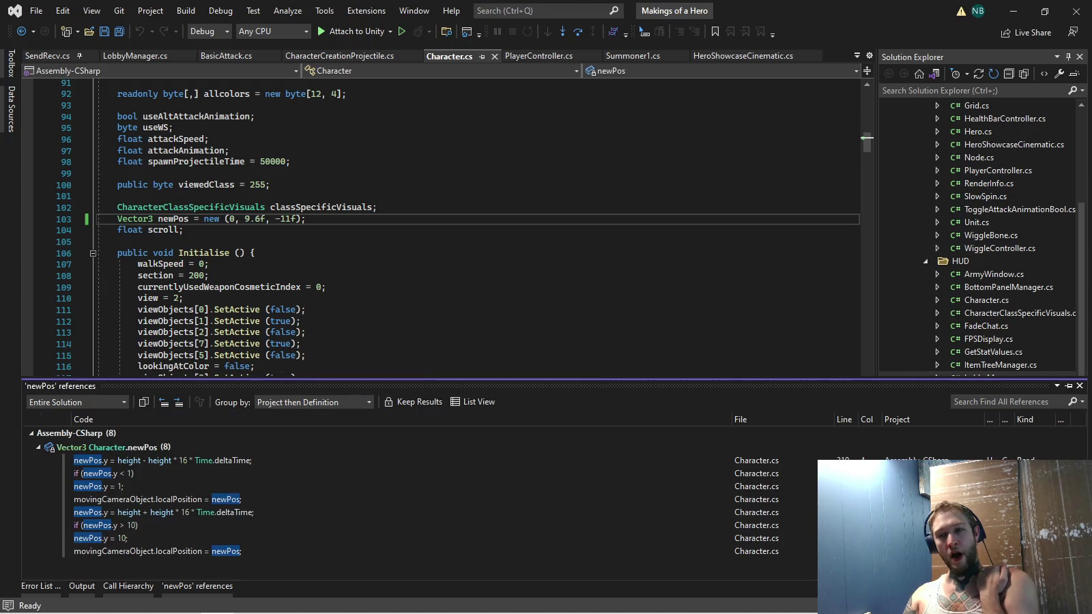
Jump to newPos's use at line 310, return to the scroll-wheel code at line 307, and save
left_click(163, 460)
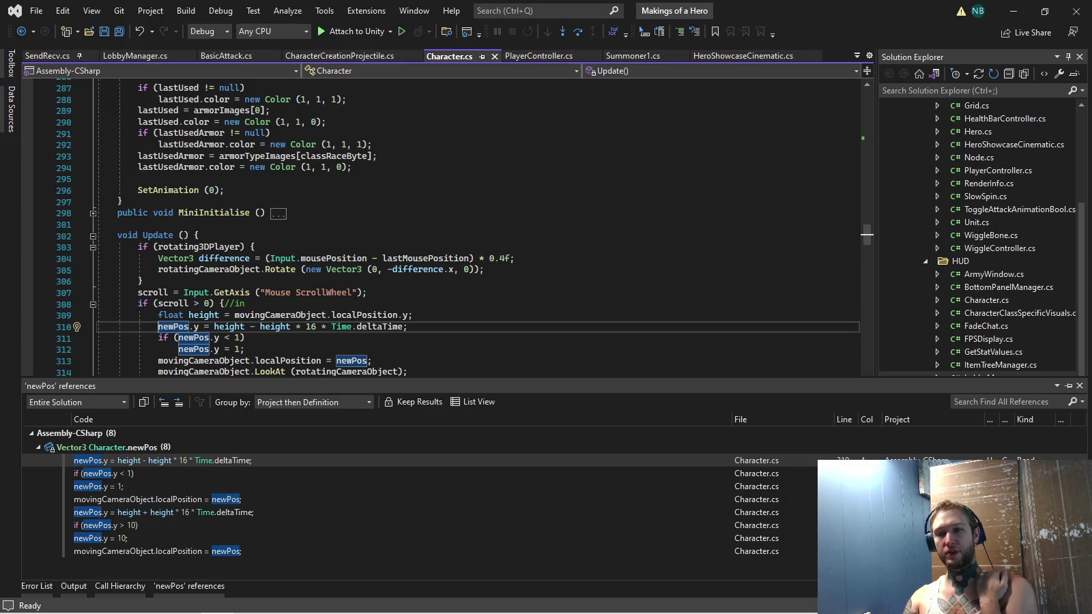
left_click(408, 326)
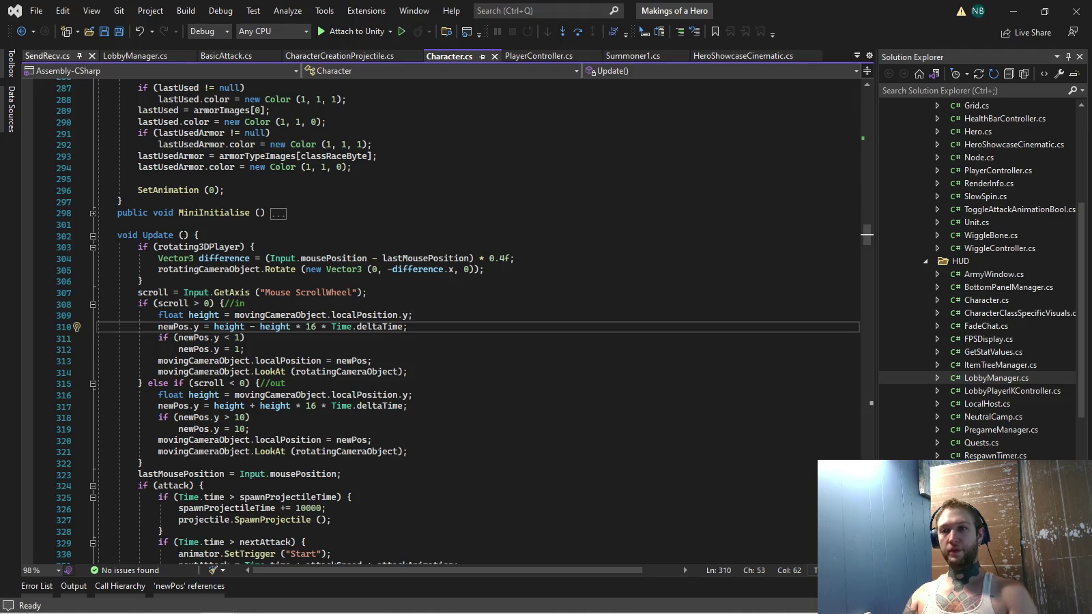
left_click(33, 31)
left_click(102, 27)
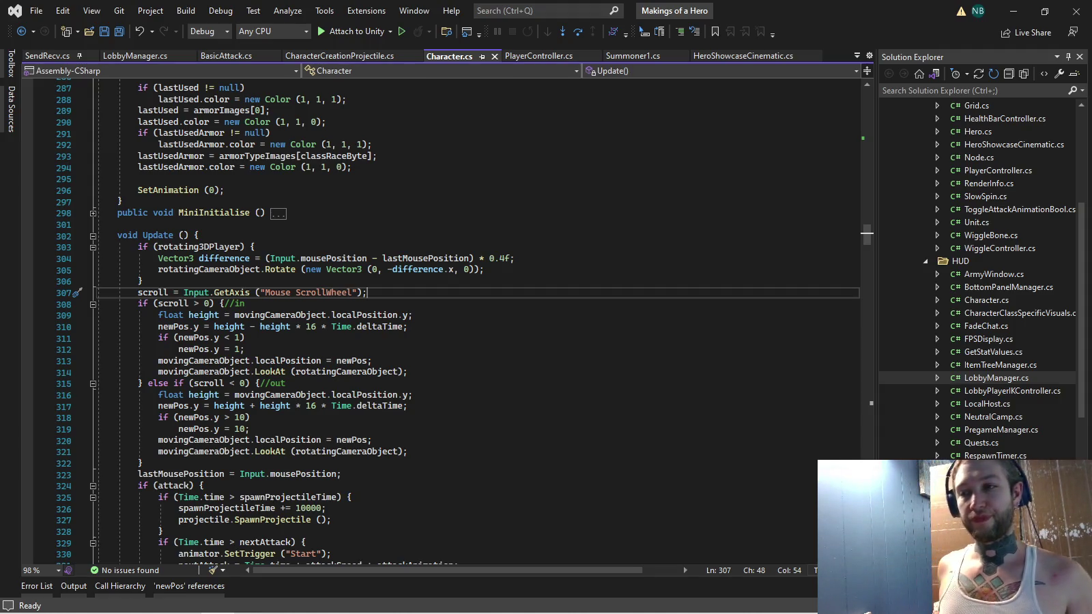
key("ctrl+s")
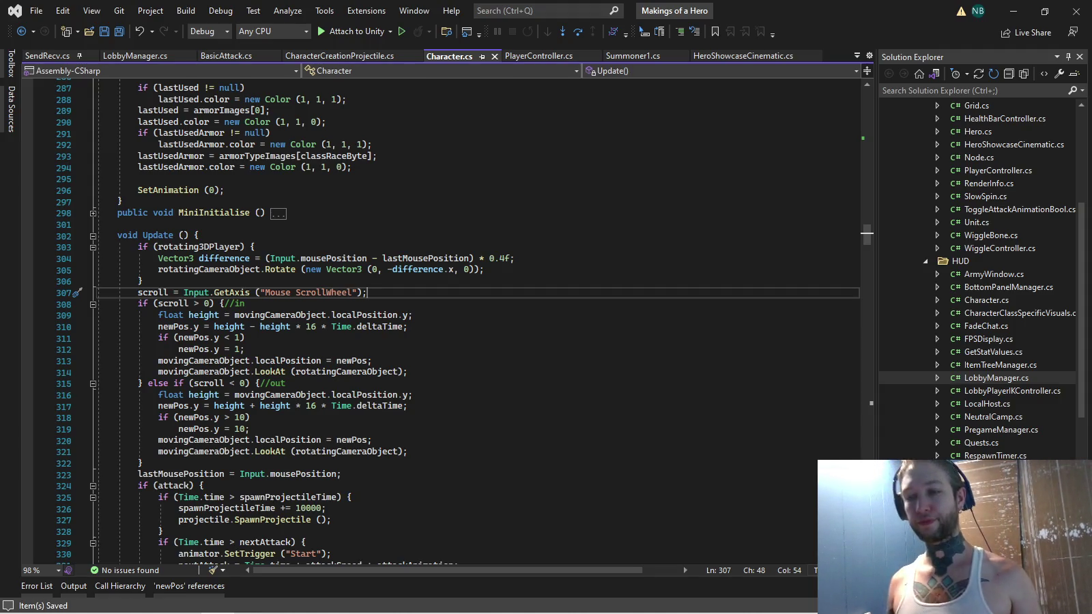
Scroll through Character.cs to review the scroll-zoom clamping code
scroll(457, 321, "down", 4)
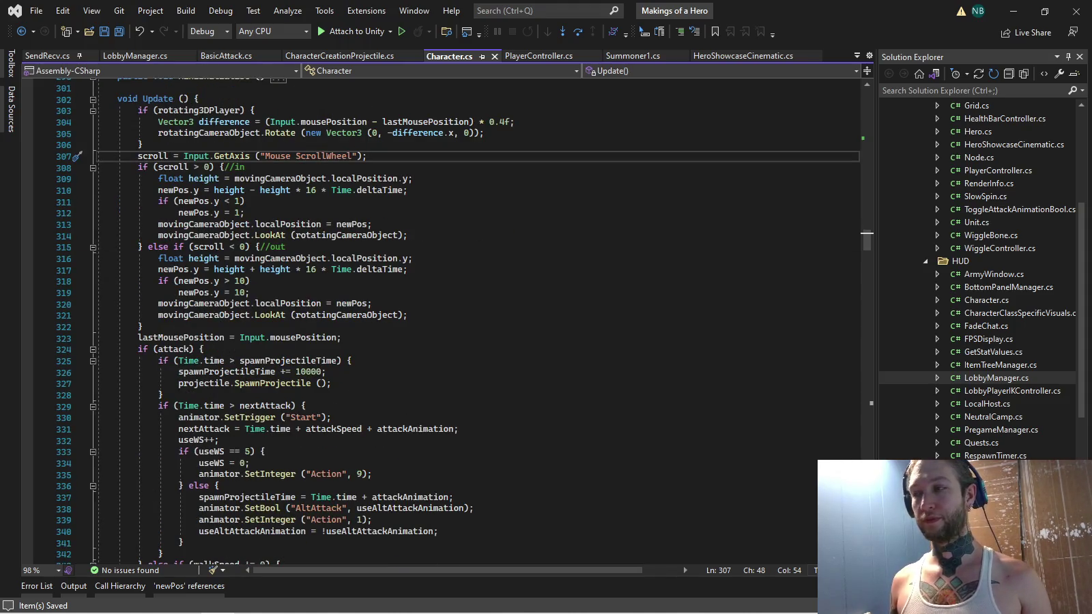
scroll(444, 321, "up", 20)
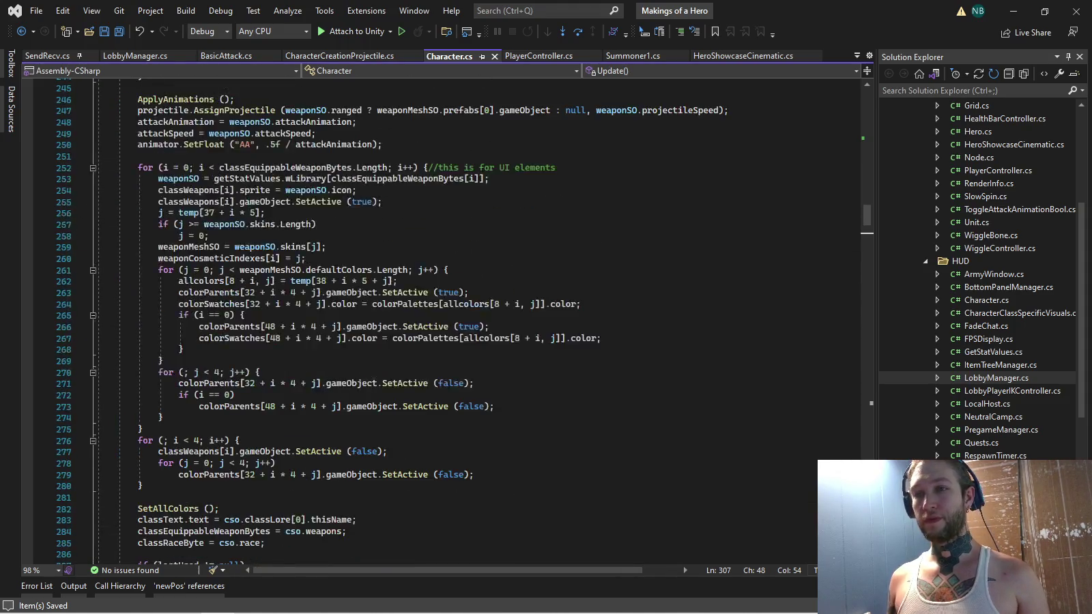
scroll(444, 321, "up", 20)
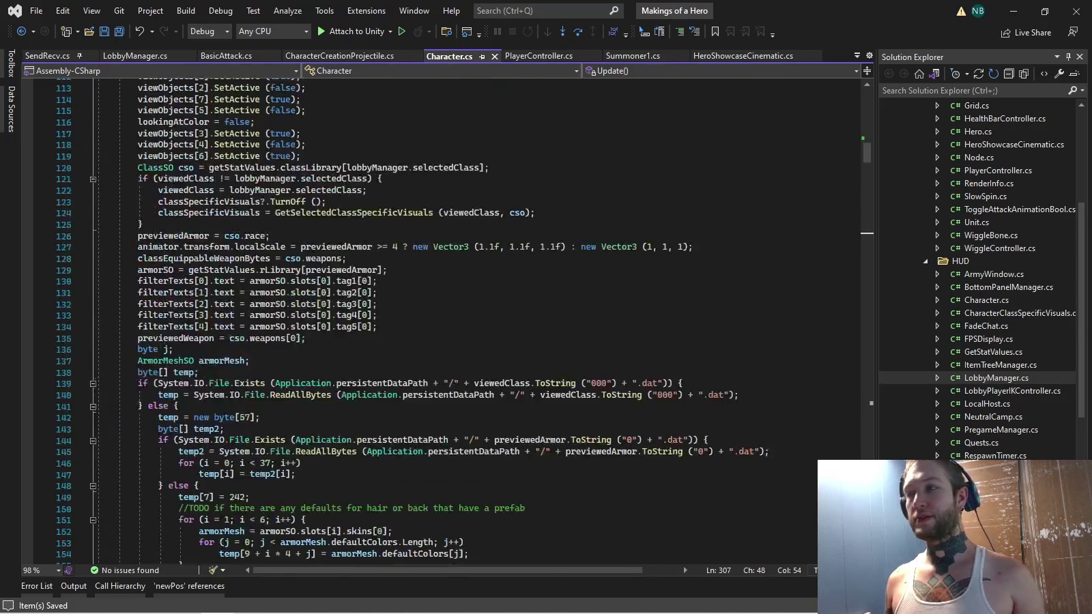
scroll(444, 321, "up", 1)
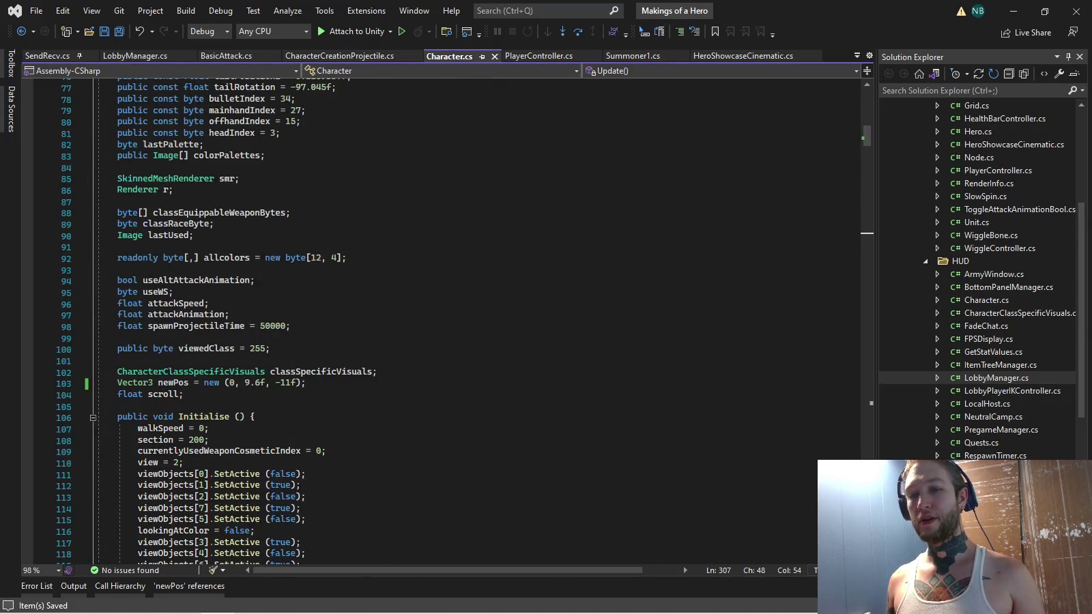
scroll(444, 320, "down", 10)
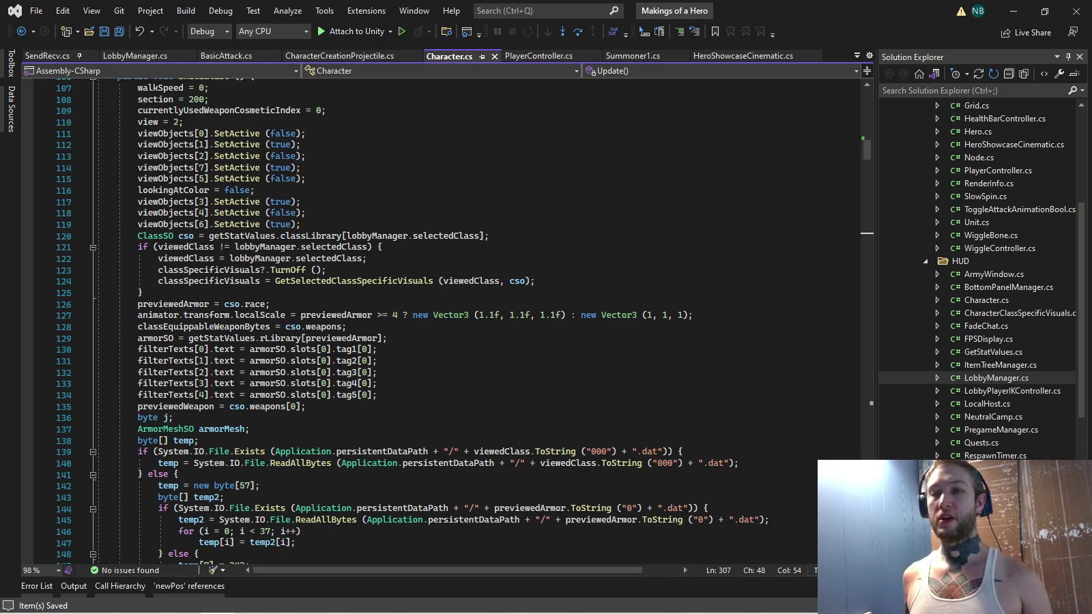
scroll(444, 321, "down", 20)
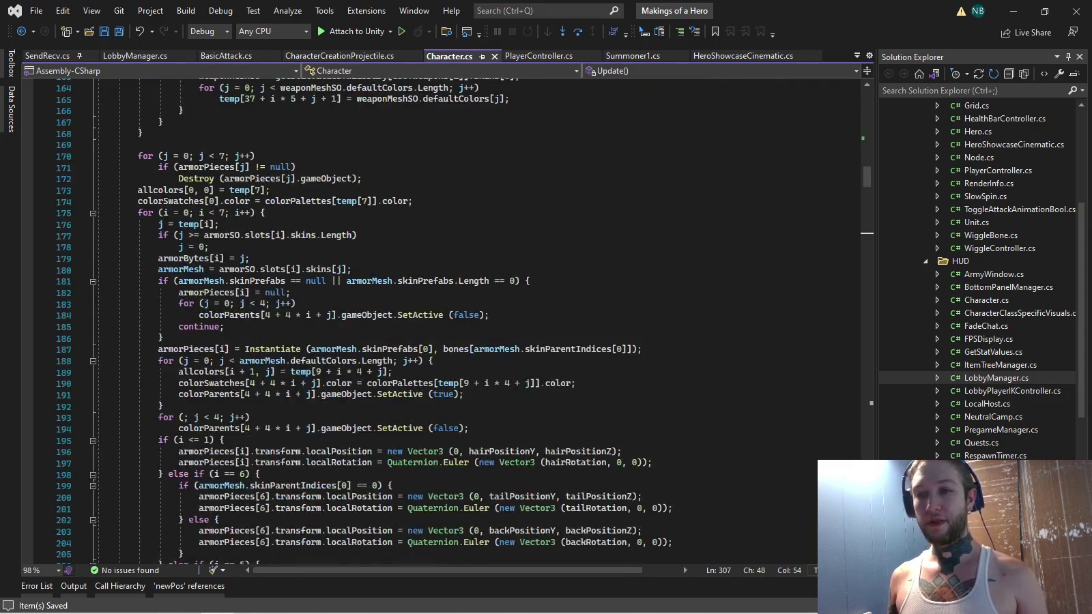
scroll(444, 321, "down", 6)
key("alt+Tab")
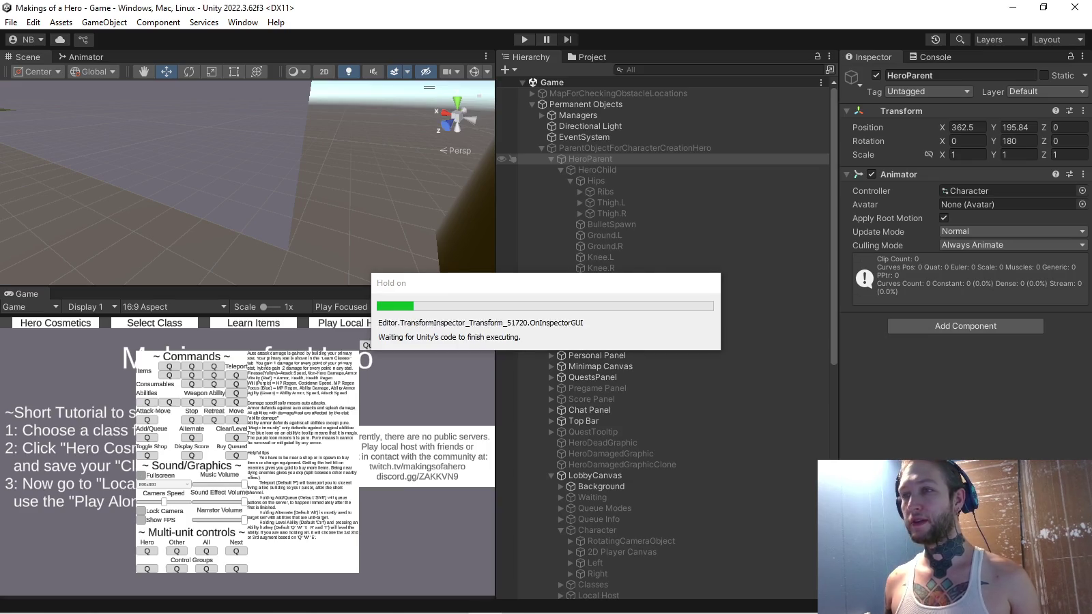
Start play mode, preview Slayer, then pick Sage and show its Hero Cosmetics screen
left_click(597, 170)
left_click(590, 158)
key("ctrl+p")
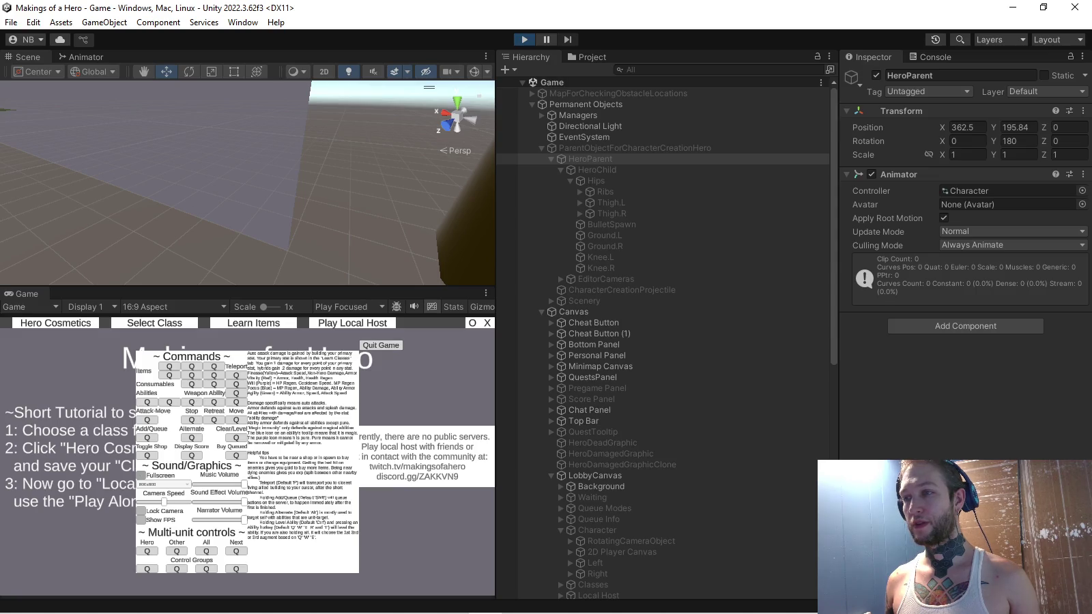
left_click(591, 158)
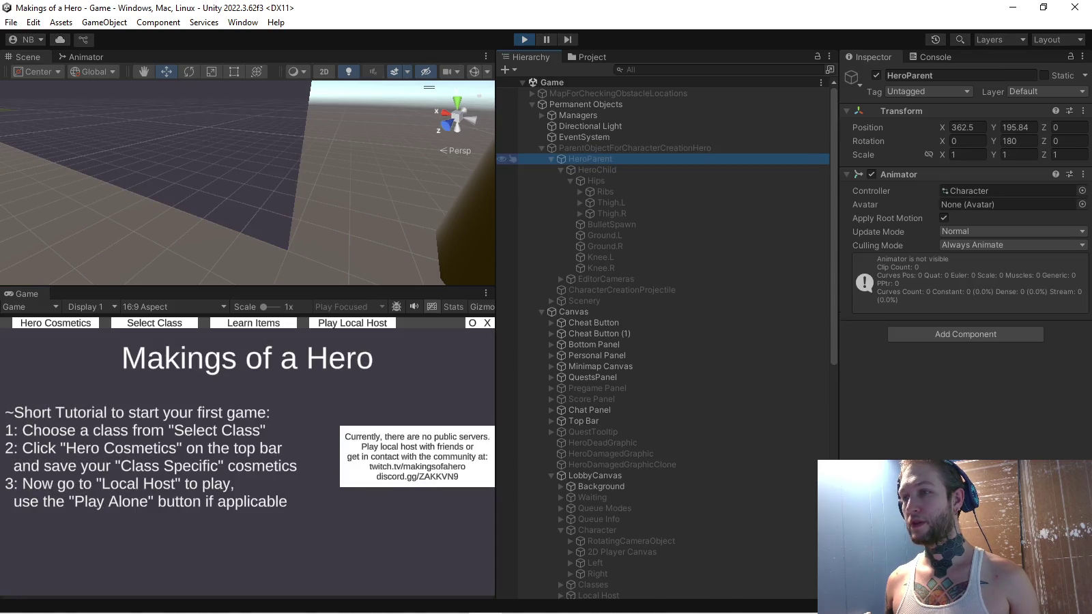
left_click(154, 323)
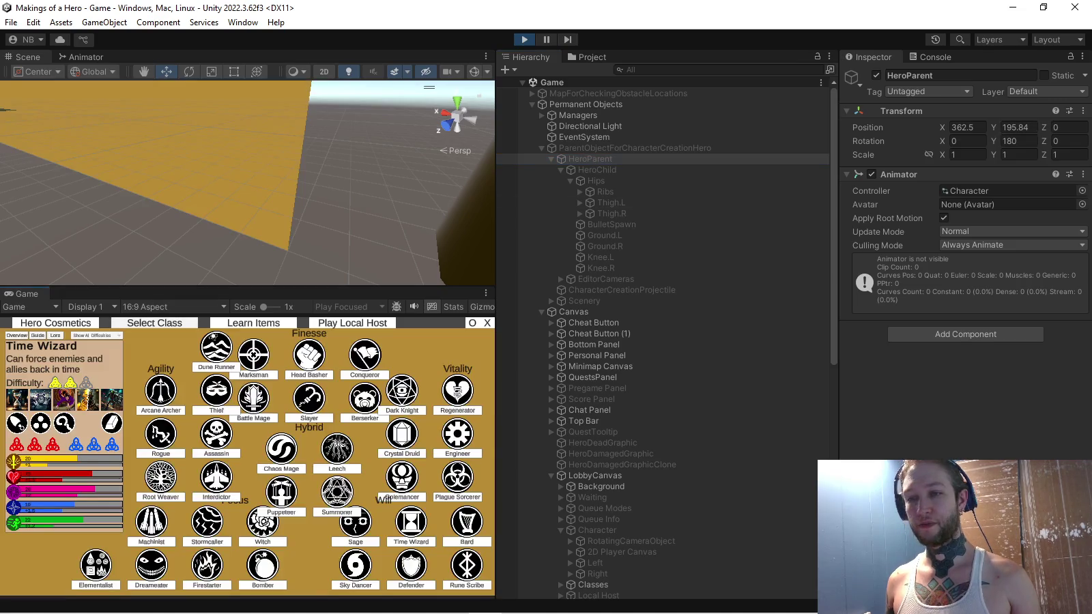
left_click(309, 399)
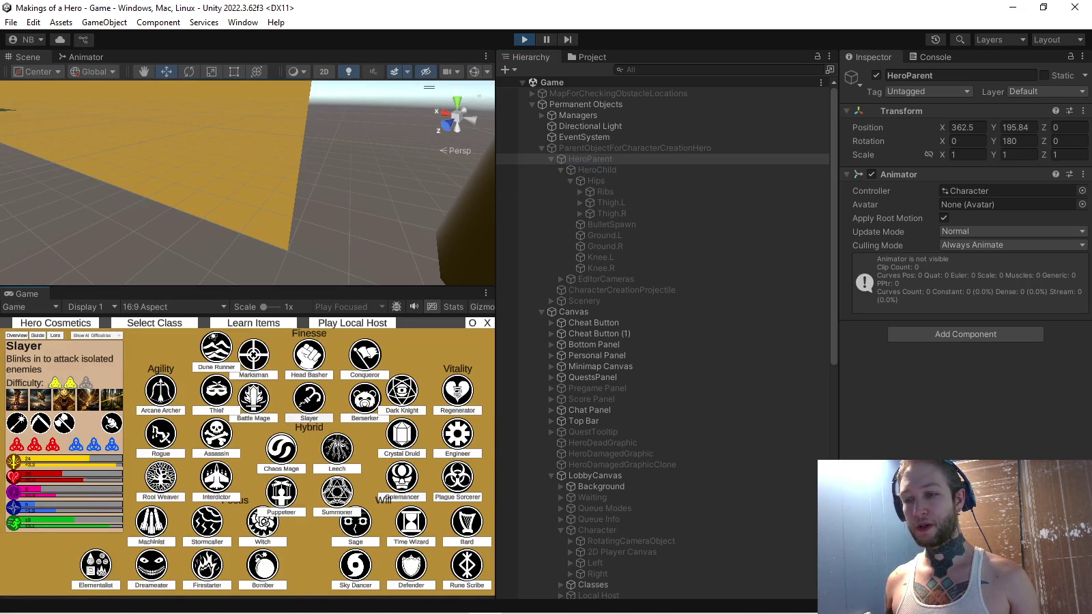
left_click(356, 524)
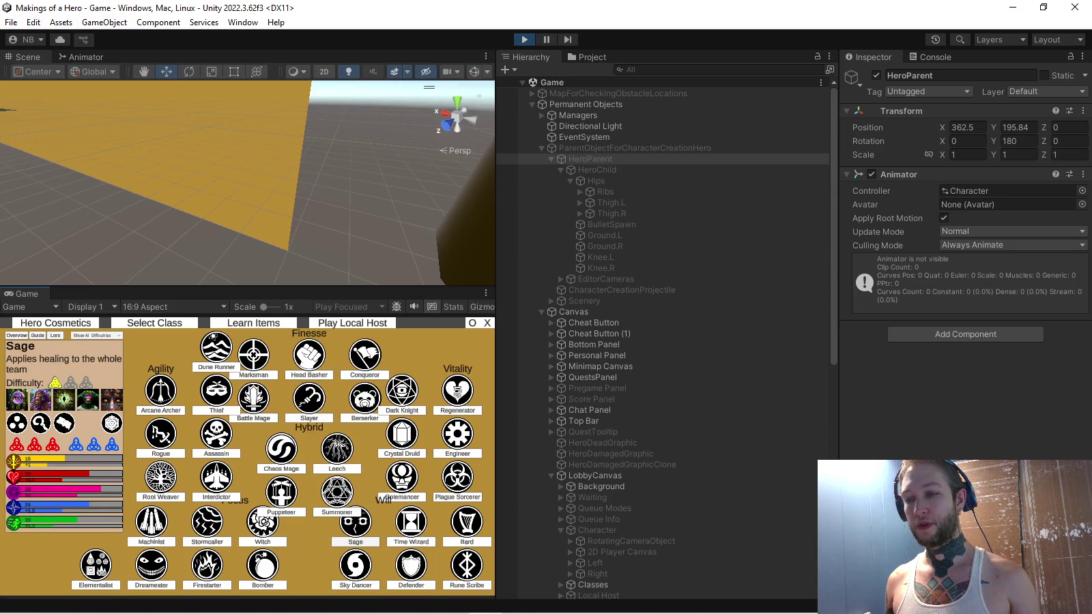
left_click(55, 323)
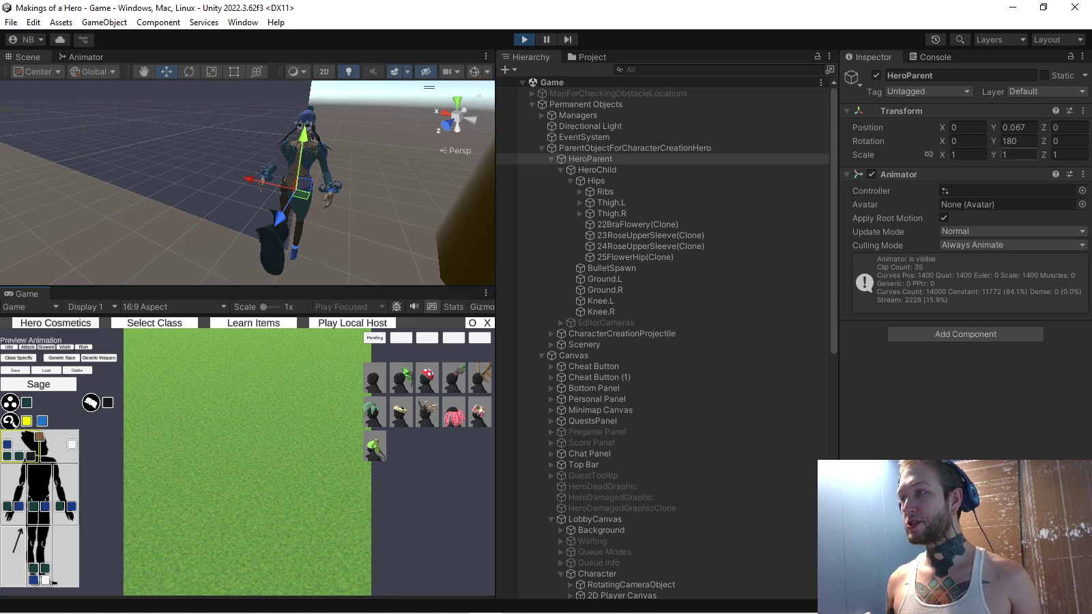
Check HeroParent's Y position without changing it, select ParentObjectForCharacterCreationHero, and stop play mode
left_click(1017, 127)
left_click_drag(1021, 127, 1014, 127)
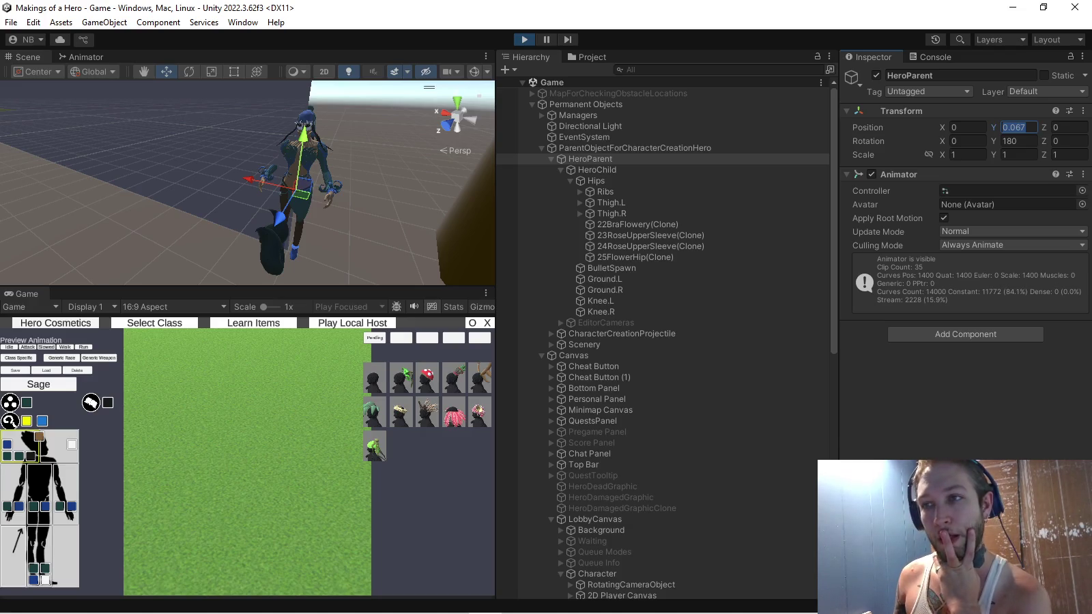
key("Return")
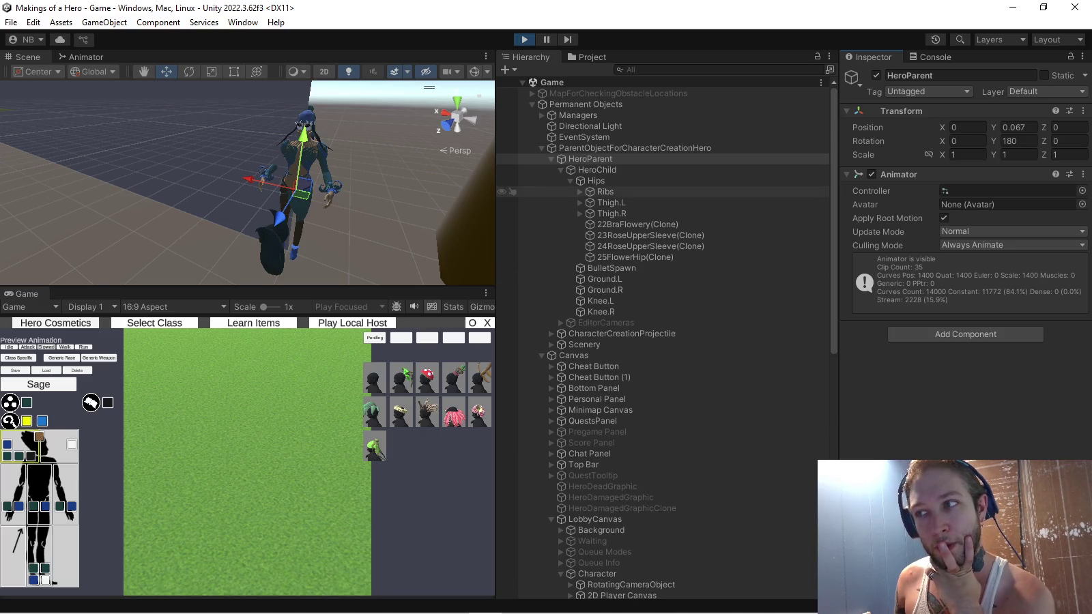
left_click(635, 149)
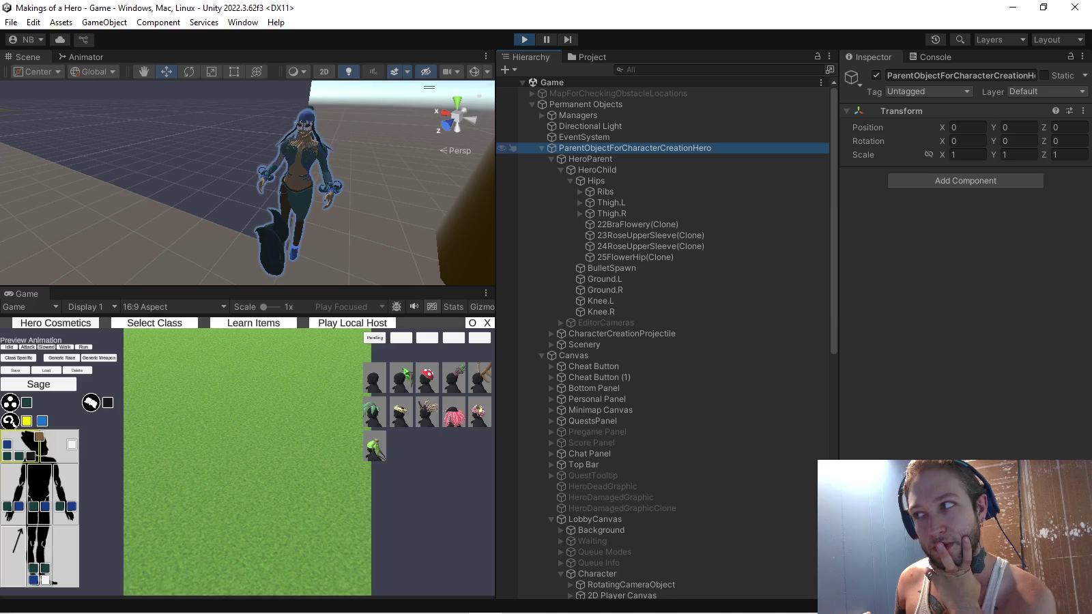
key("ctrl+p")
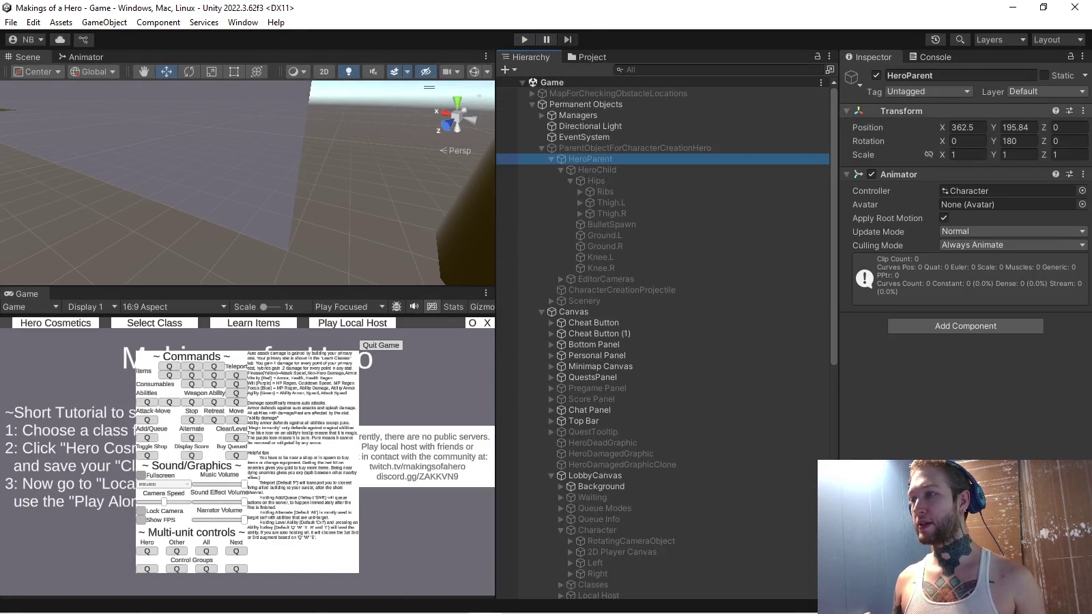
Copy HeroParent's Transform position onto ParentObjectForCharacterCreationHero, placing it at 362.5, 195.84
right_click(903, 112)
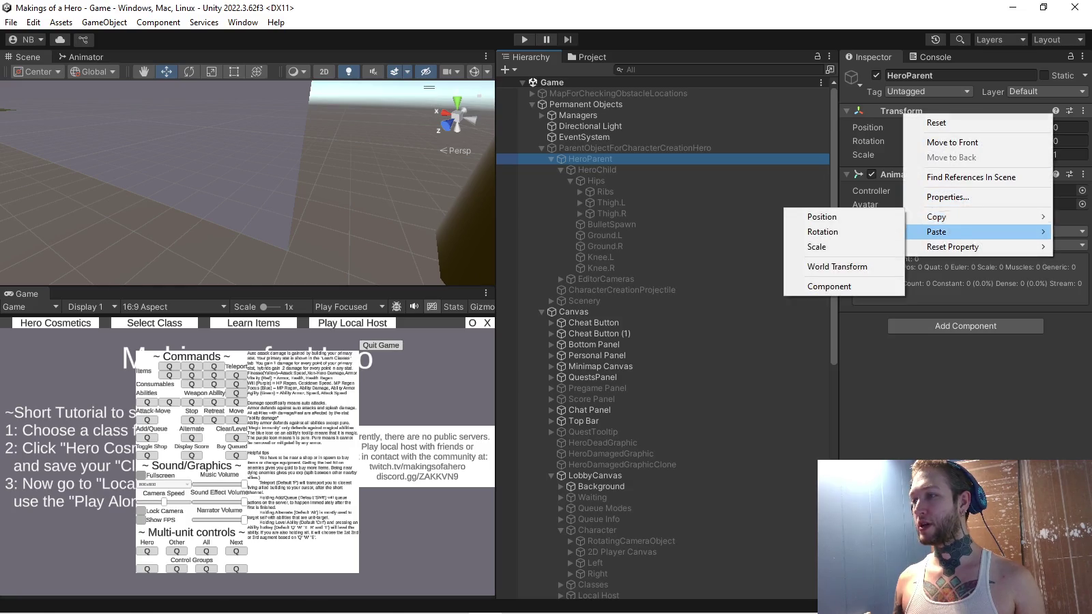
left_click(809, 235)
left_click(635, 147)
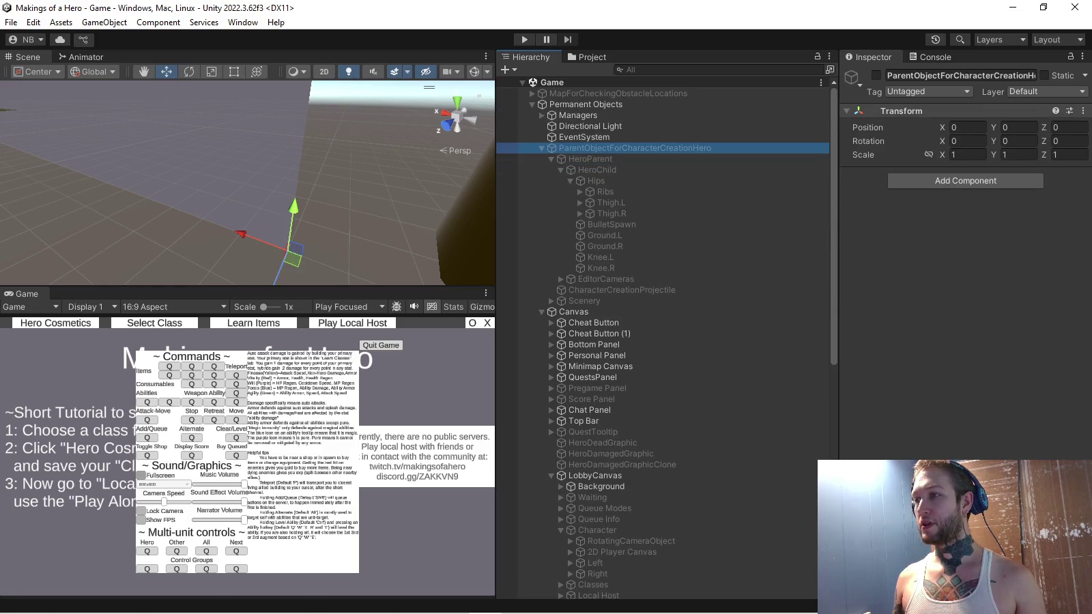
right_click(889, 109)
left_click(918, 188)
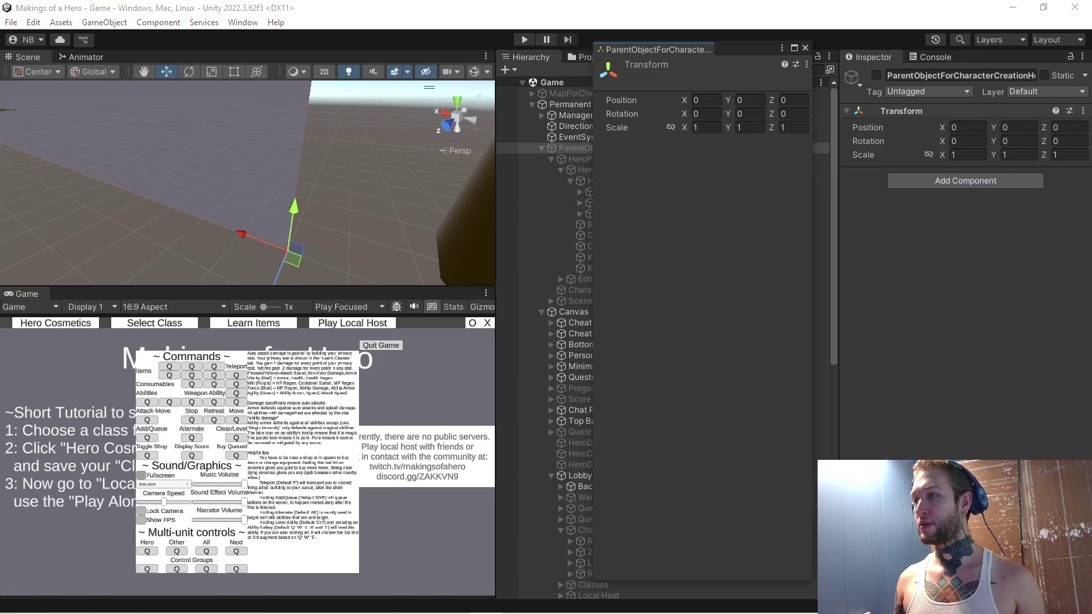
left_click(806, 48)
right_click(901, 111)
mouse_move(956, 234)
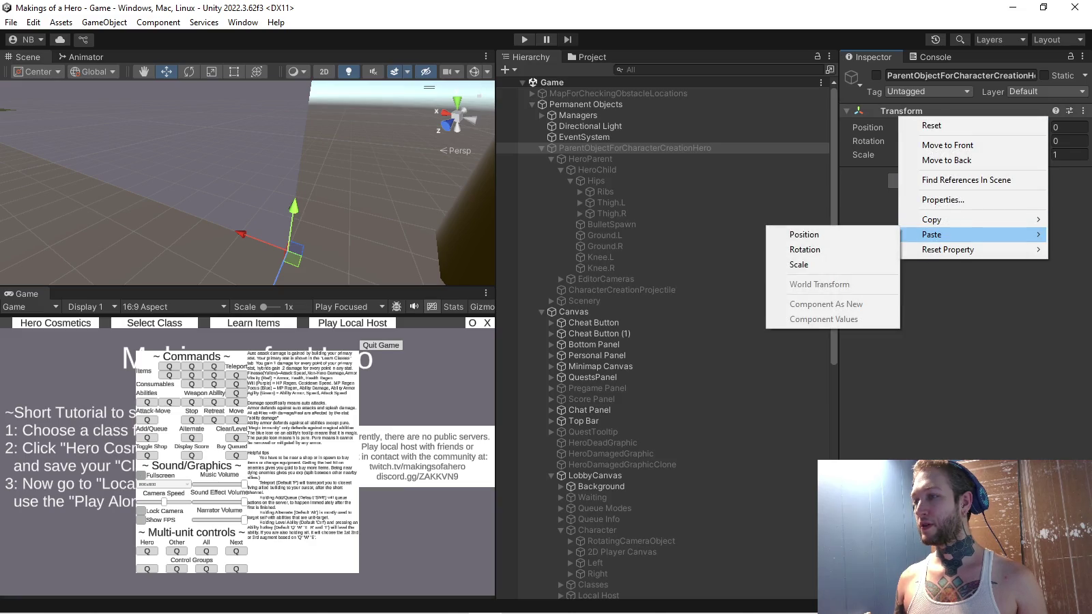
left_click(804, 234)
Set X and Y to 0 on HeroParent, CharacterCreationProjectile and Scenery, then start play mode
left_click(591, 158)
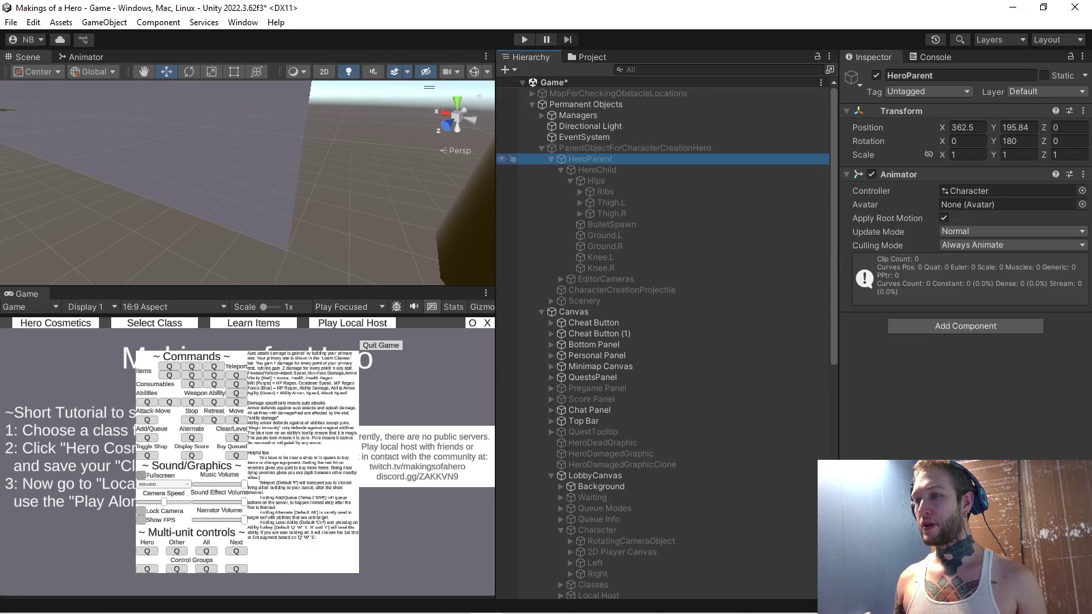
left_click(600, 280, "ctrl")
left_click(601, 279, "ctrl")
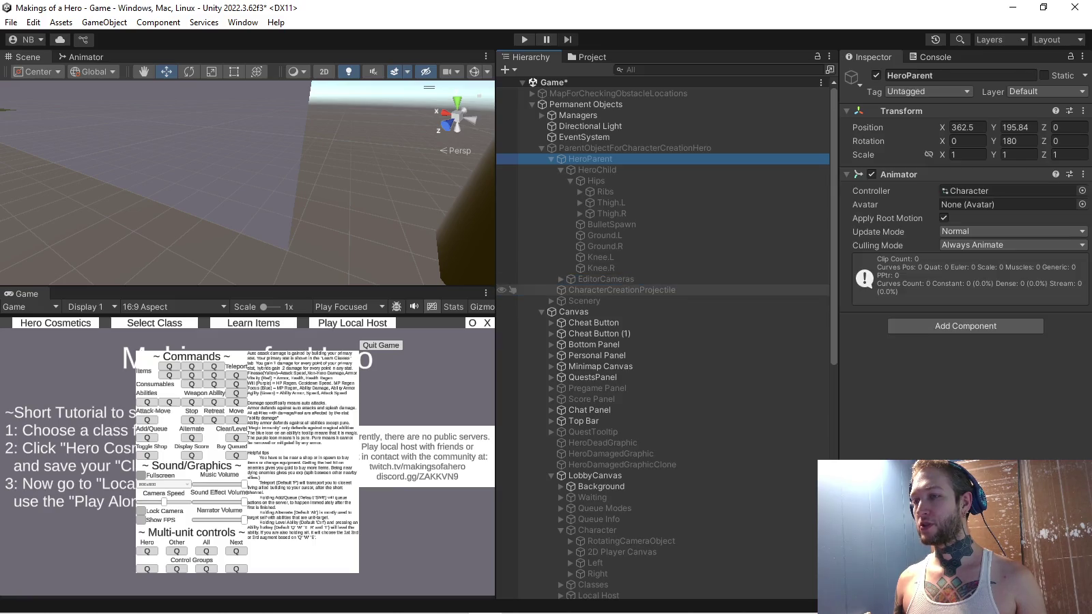
left_click(615, 290, "ctrl")
left_click(584, 301, "ctrl")
left_click(967, 127)
type("0")
key("Tab")
type("0")
left_click(550, 158)
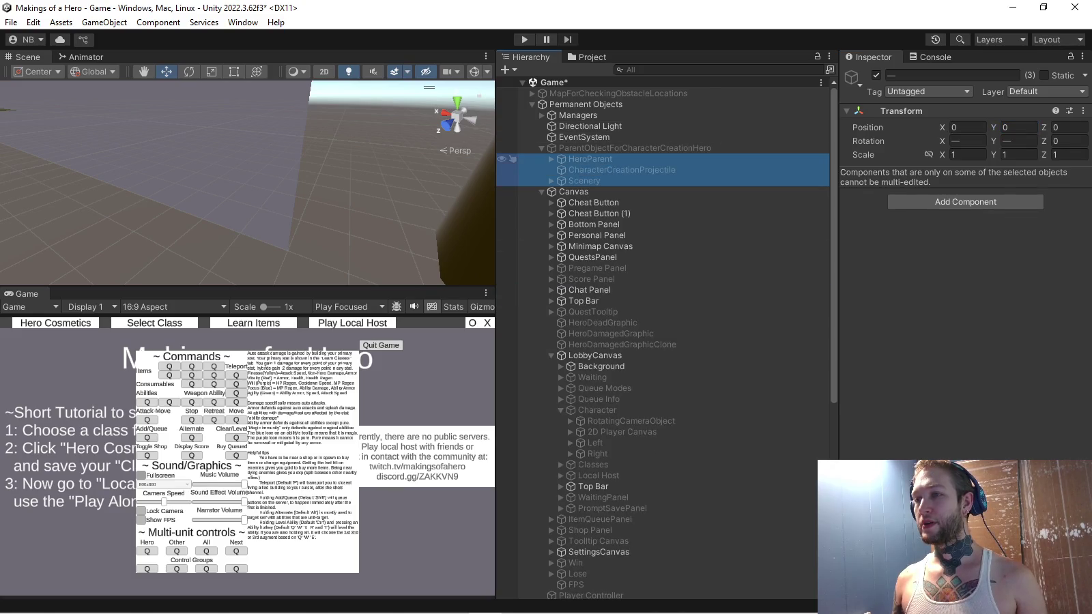
left_click(615, 147)
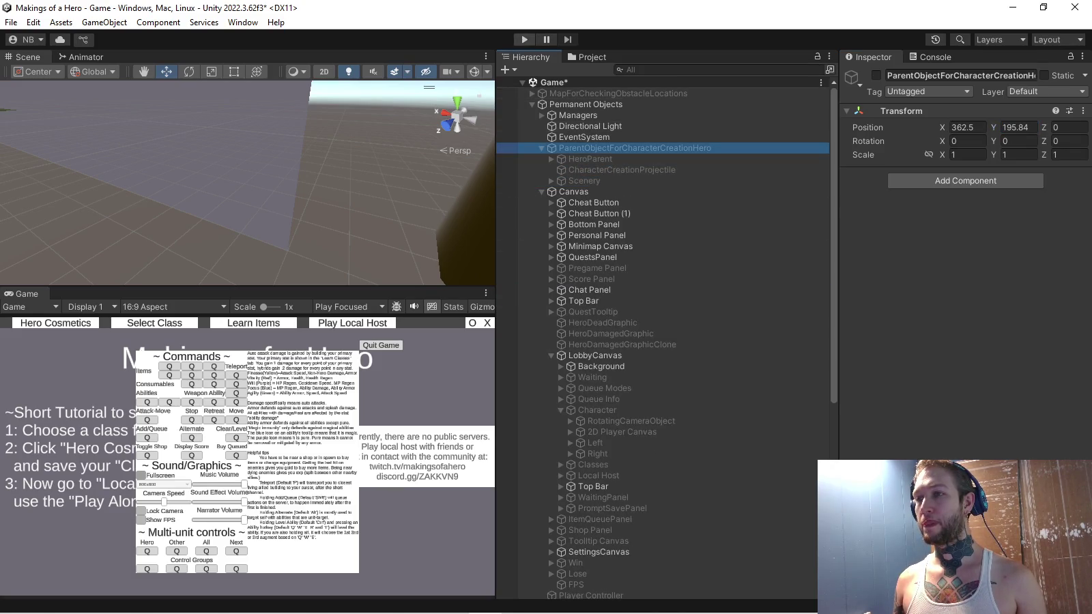
left_click(524, 39)
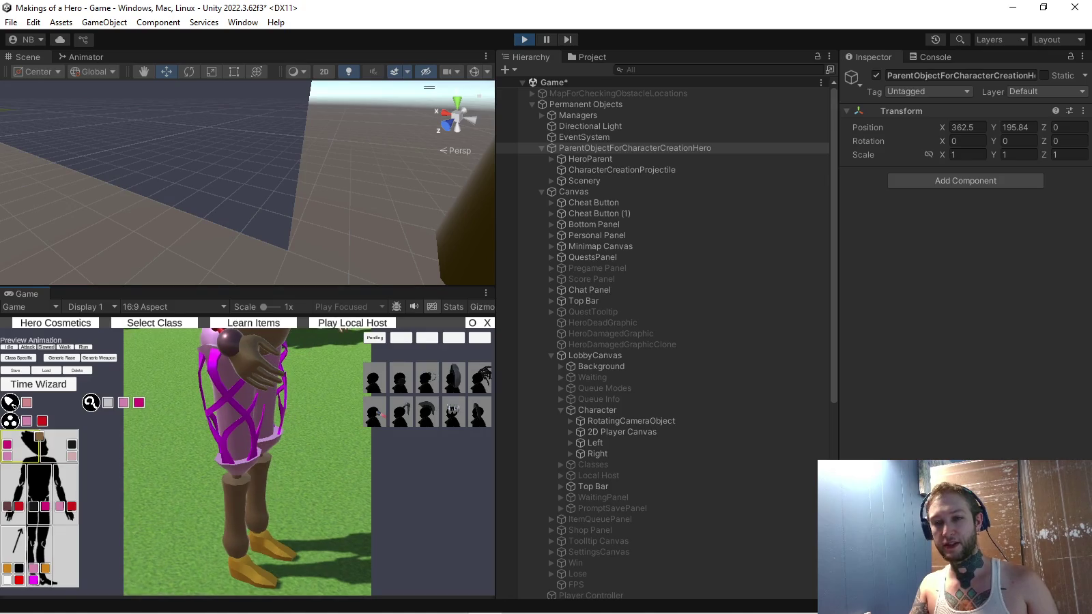
Preview the hero's leg items from the lower-leg slot, then stop play mode
left_click(49, 580)
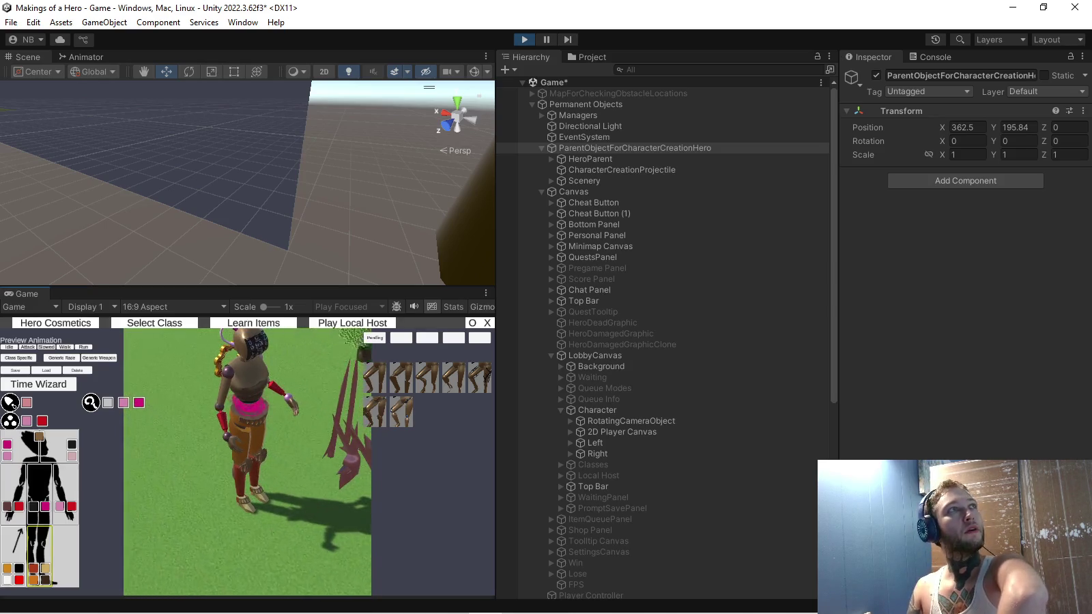
key("ctrl+p")
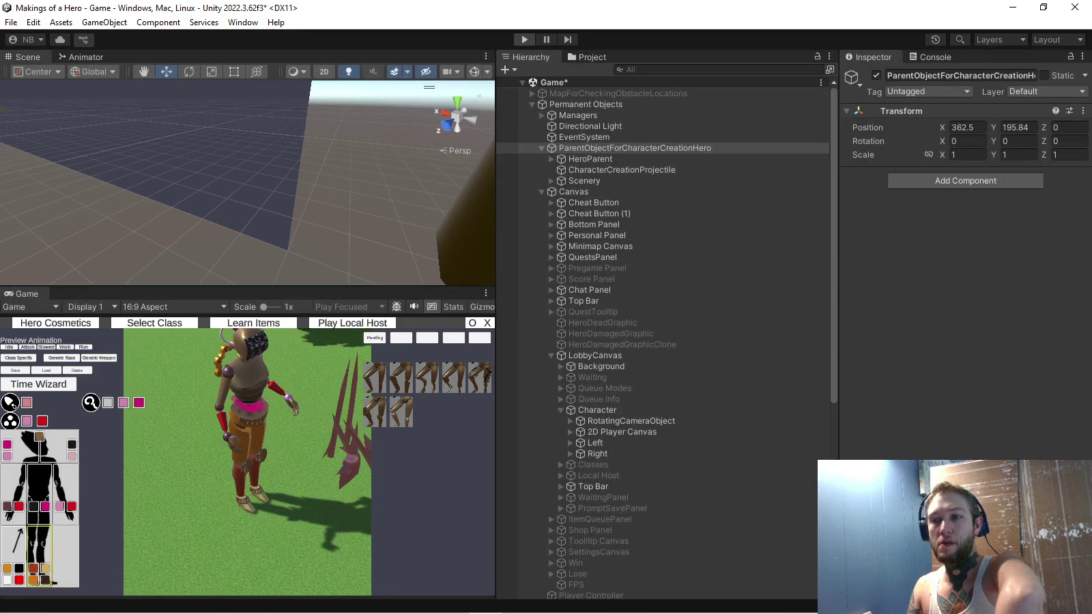
left_click(218, 601)
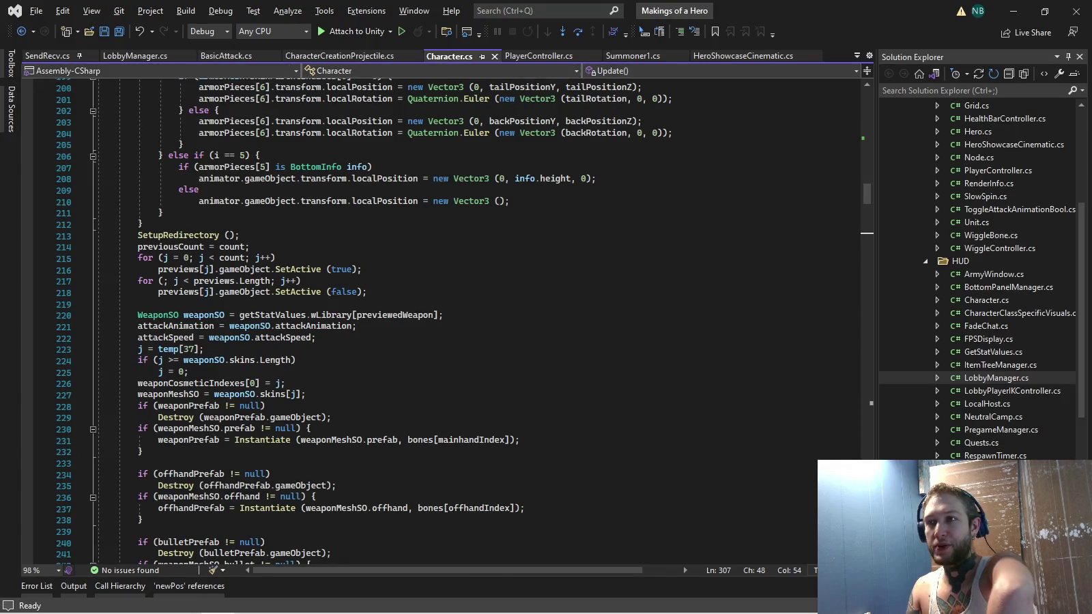
Find all references to the animator field in Character.cs
scroll(437, 321, "up", 7)
left_click_drag(868, 193, 867, 99)
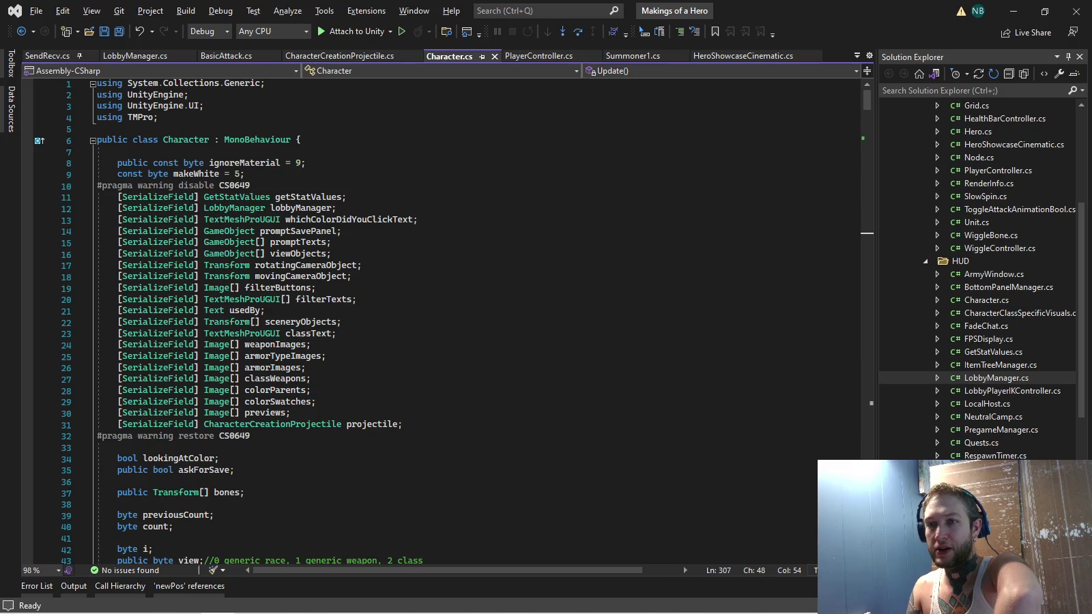
scroll(341, 287, "down", 9)
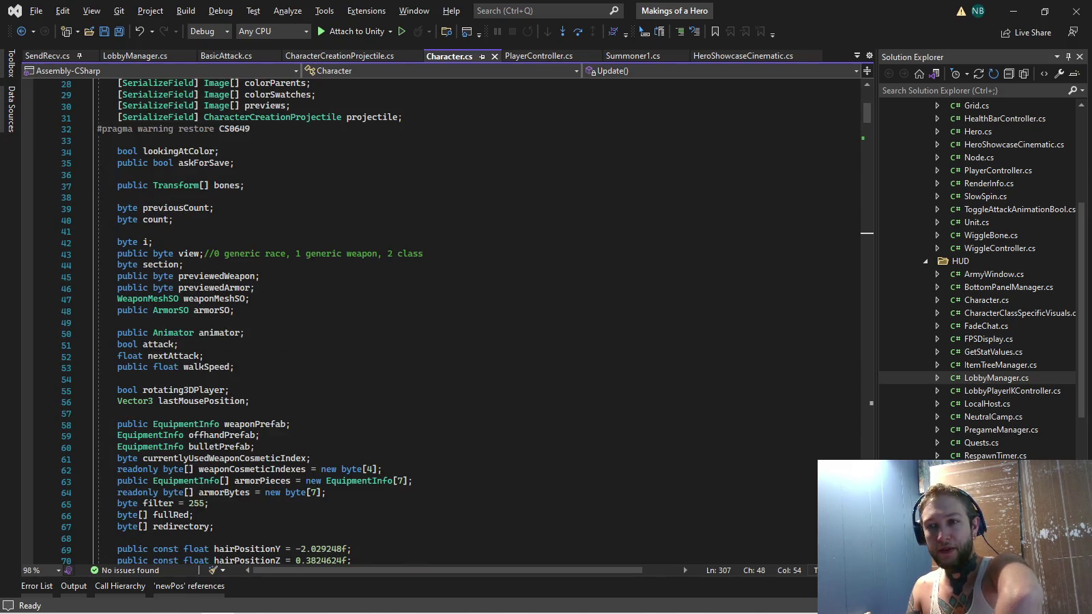
right_click(232, 332)
left_click(286, 428)
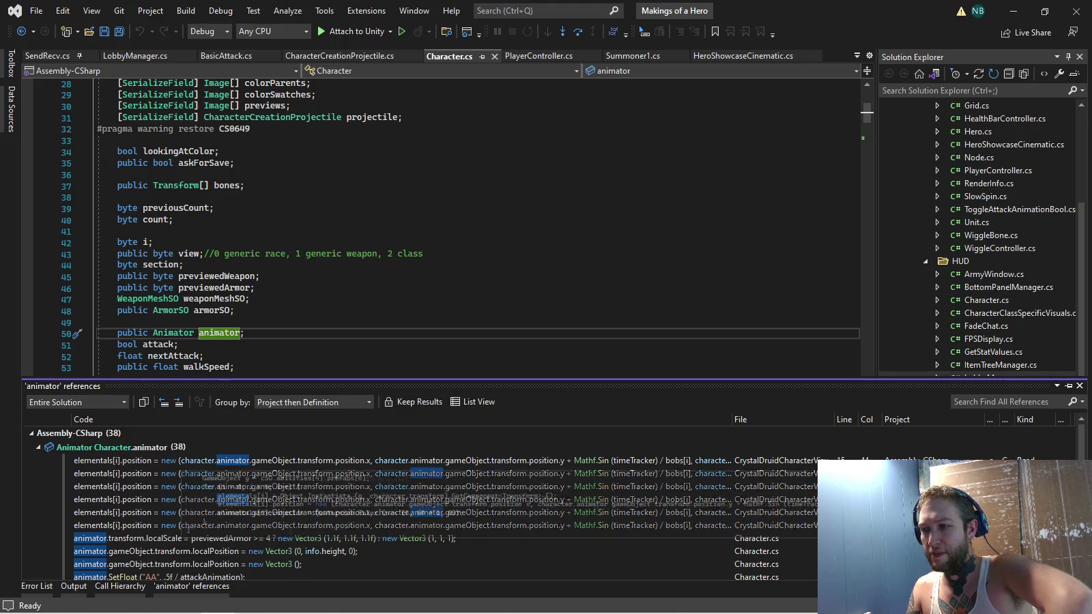
Scroll through the animator references, close the results panel and return to Unity
scroll(409, 505, "down", 2)
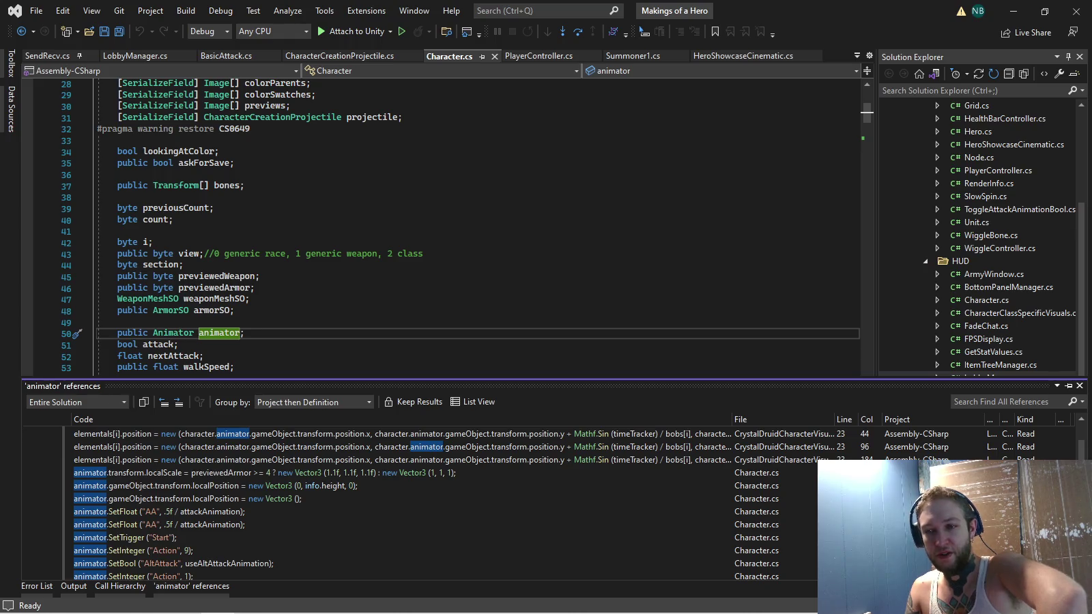
scroll(410, 505, "down", 2)
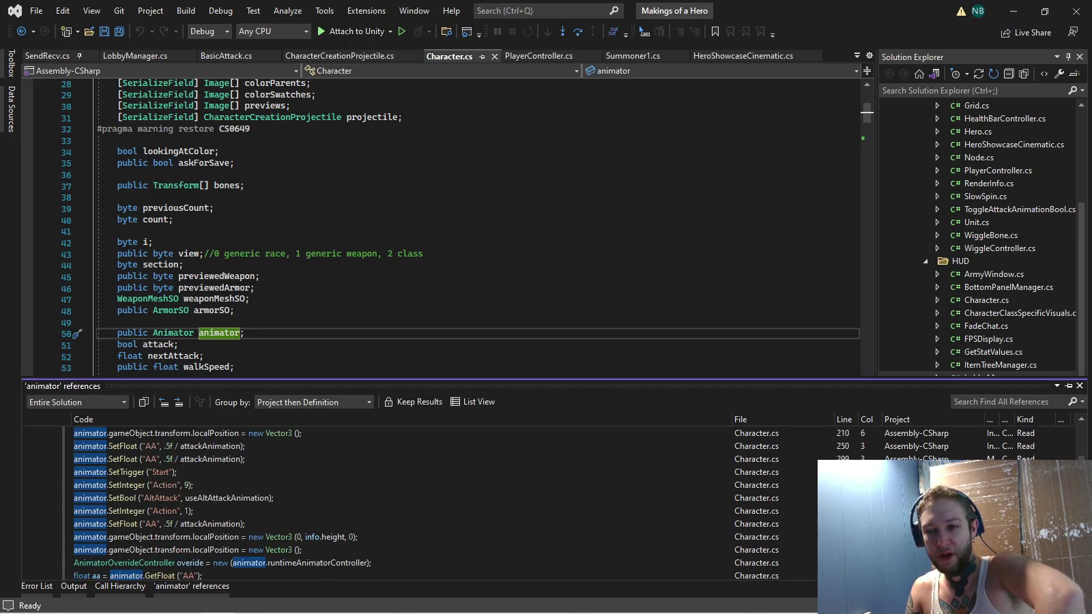
scroll(355, 505, "down", 2)
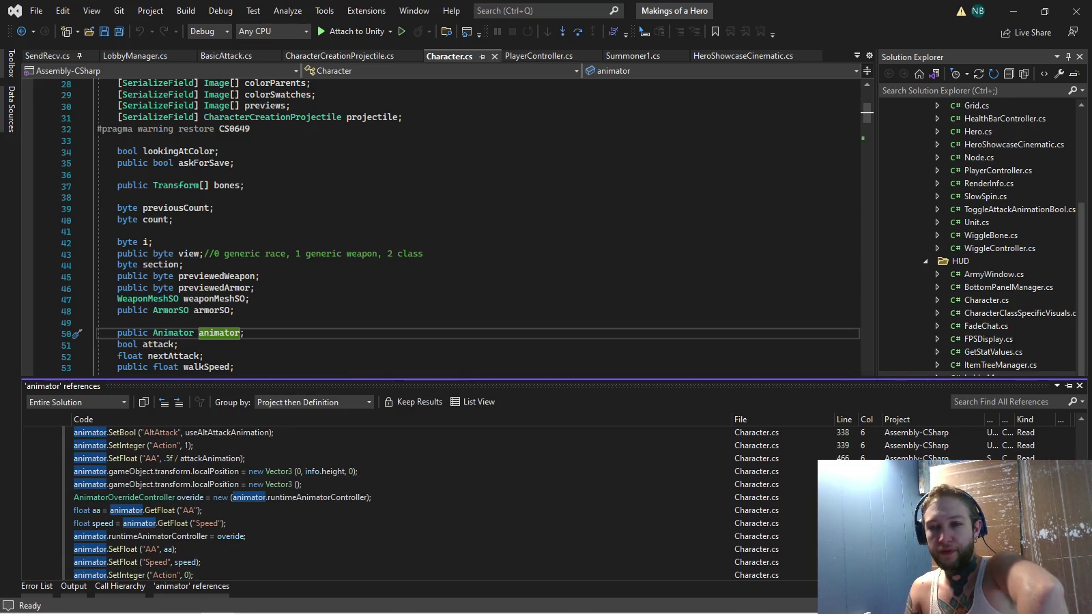
left_click(236, 310)
mouse_move(450, 604)
left_click(485, 601)
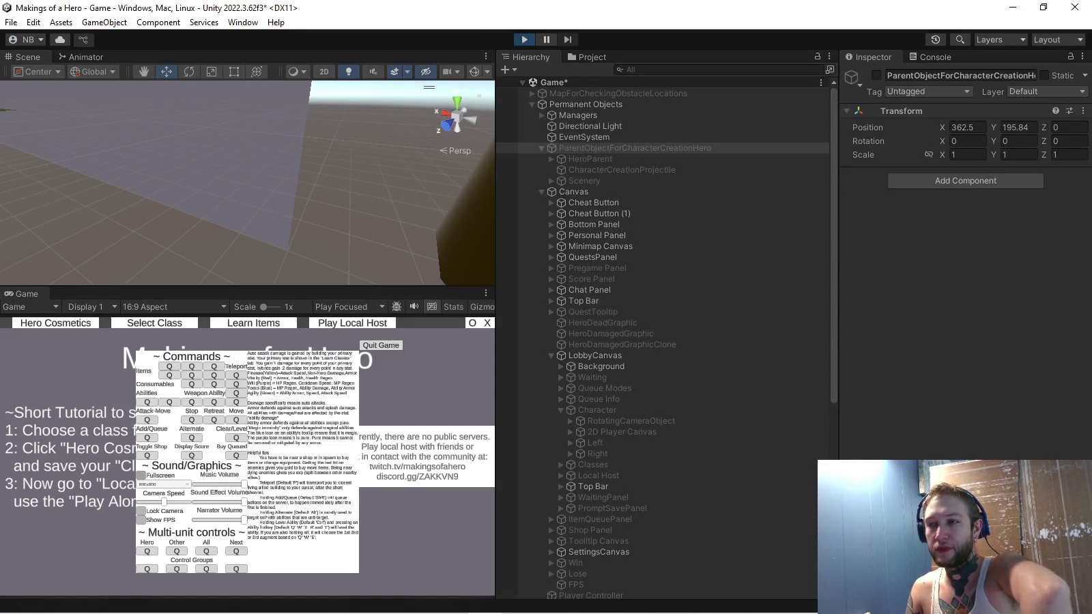
Select HeroParent and view its Base Layer state machine in the Animator
left_click(590, 158)
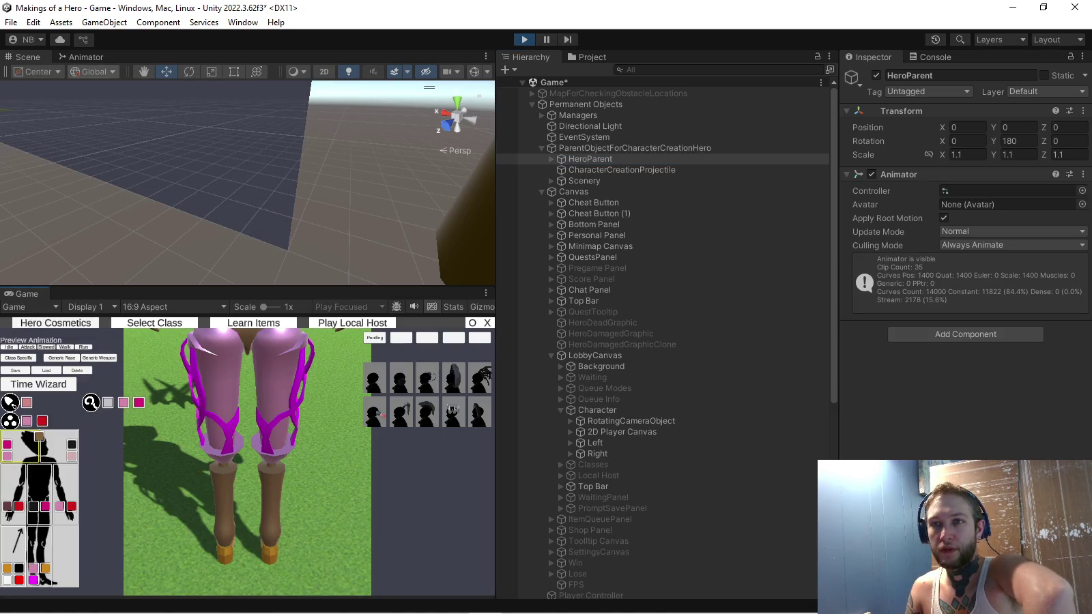
left_click(81, 56)
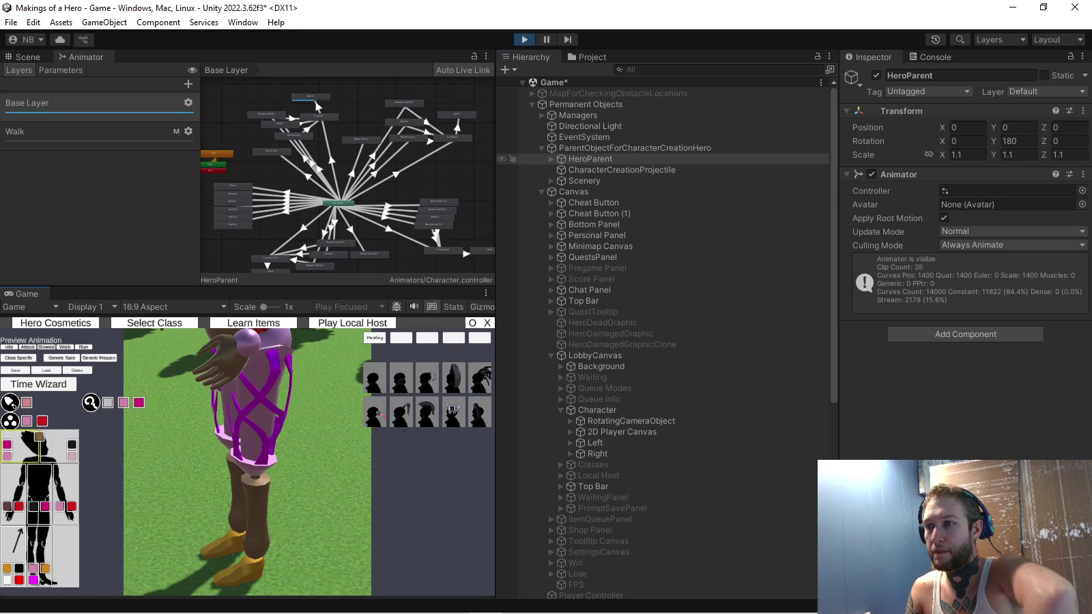
Try 13ClothLeftAvatar and Summoner2BAvatar on HeroParent's Animator, settling on FungalAvatar
left_click(551, 158)
left_click(597, 169)
left_click(591, 159)
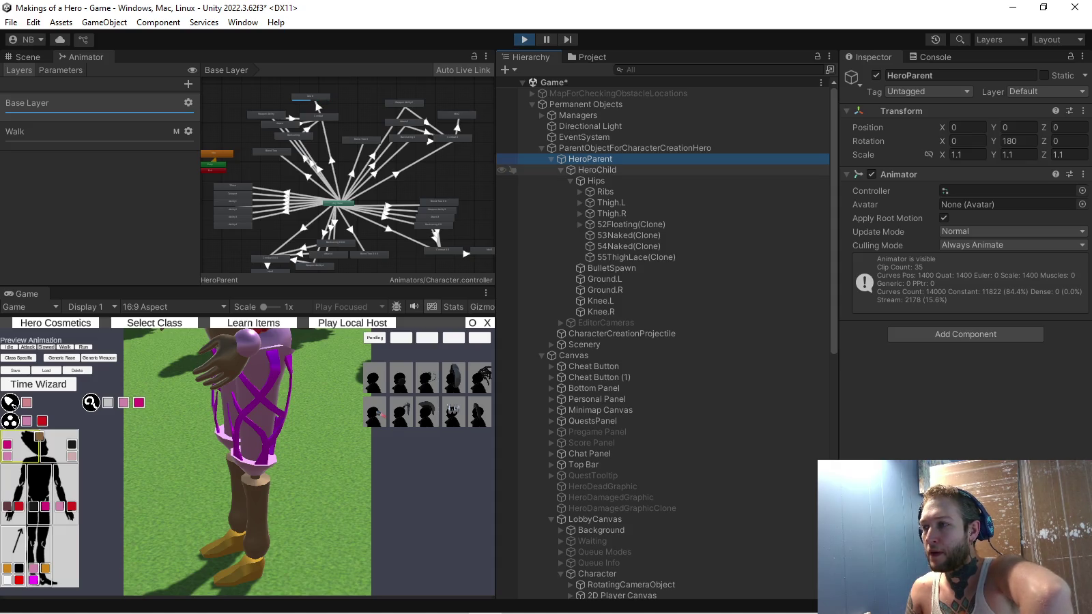
left_click(1082, 204)
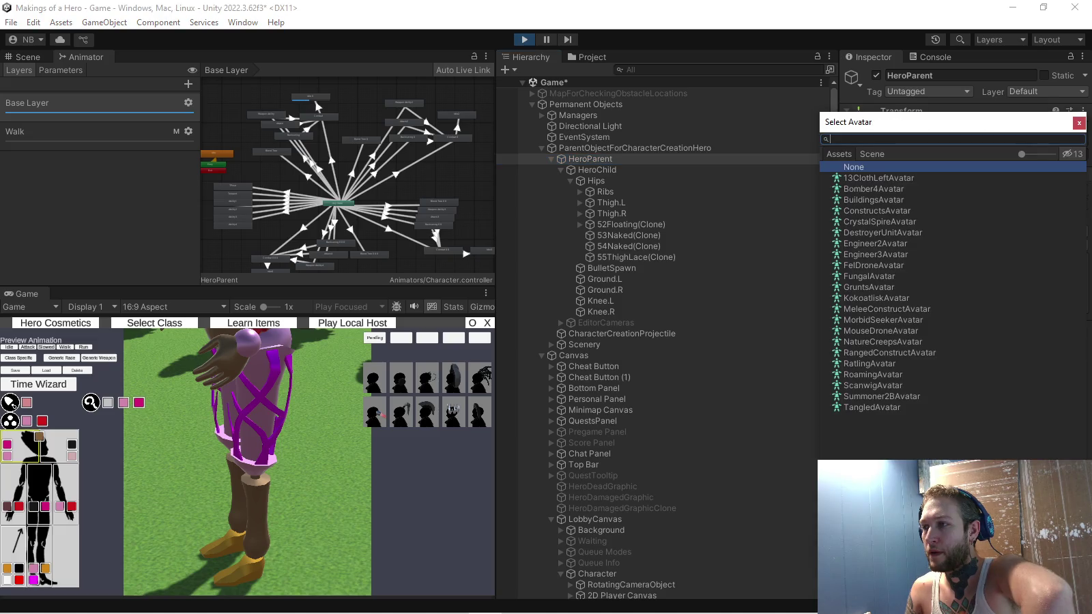
double_click(879, 178)
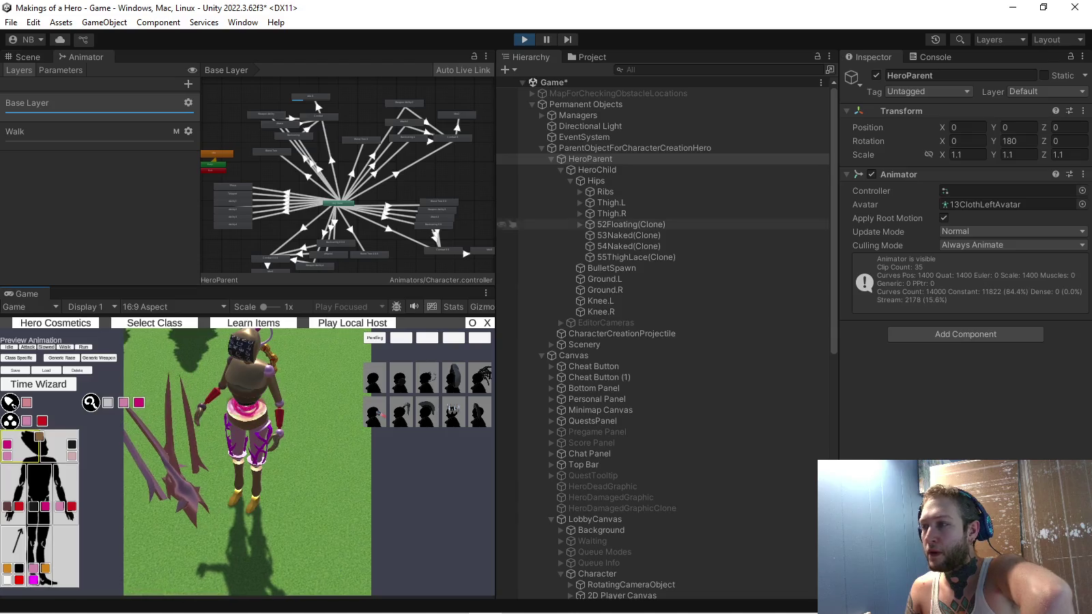
left_click(1082, 205)
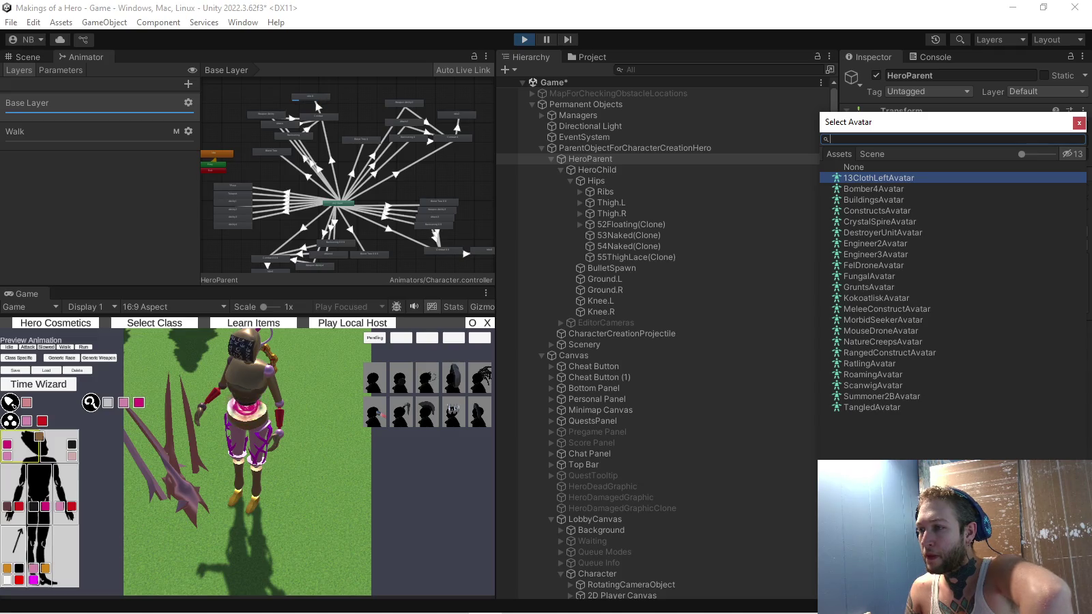
double_click(882, 396)
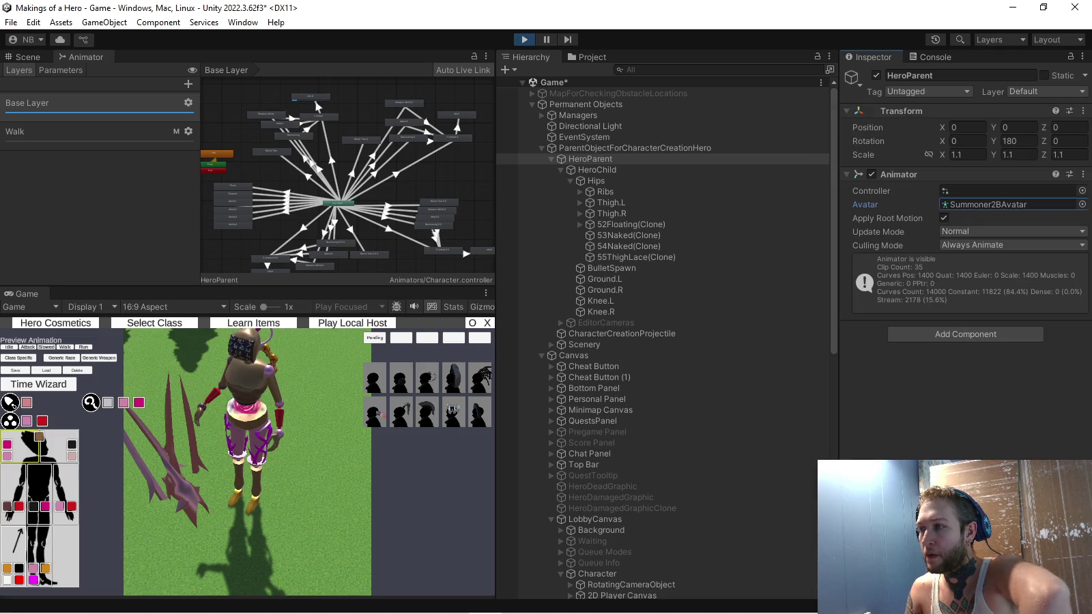
left_click(1082, 205)
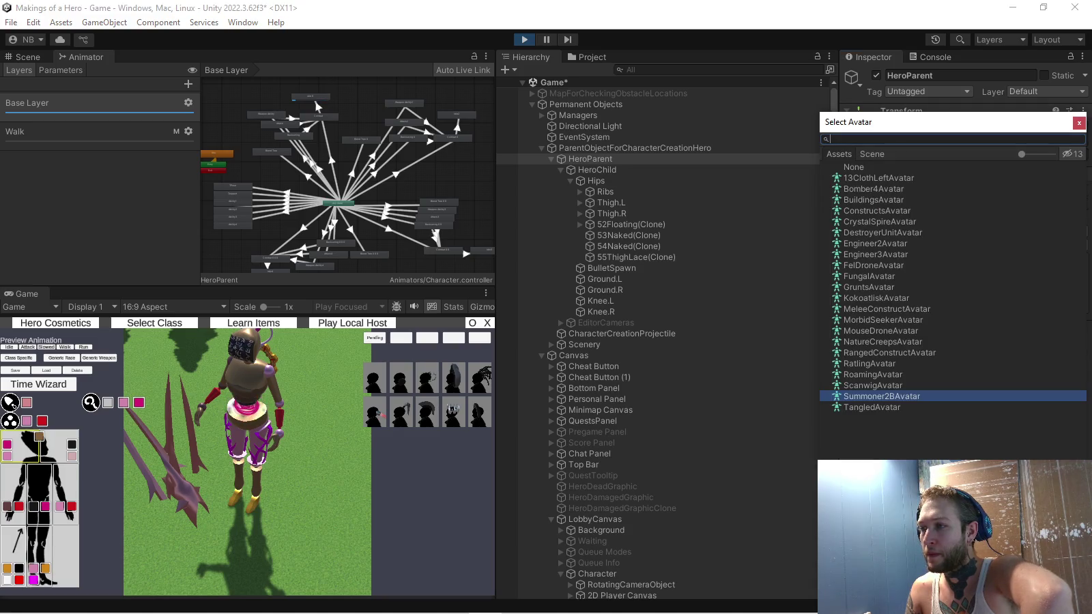
double_click(869, 276)
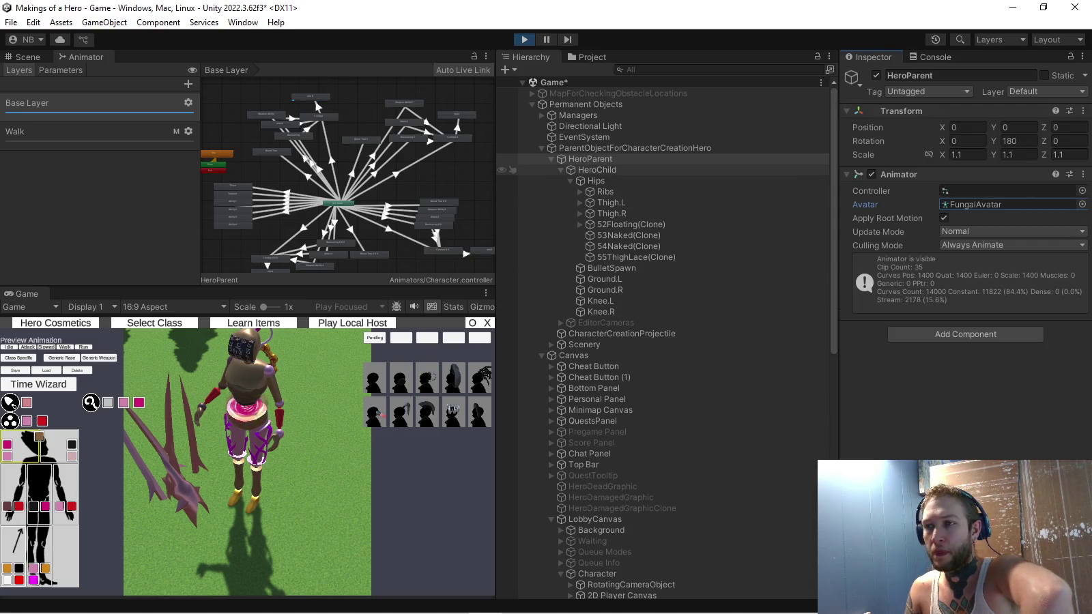
left_click(590, 159)
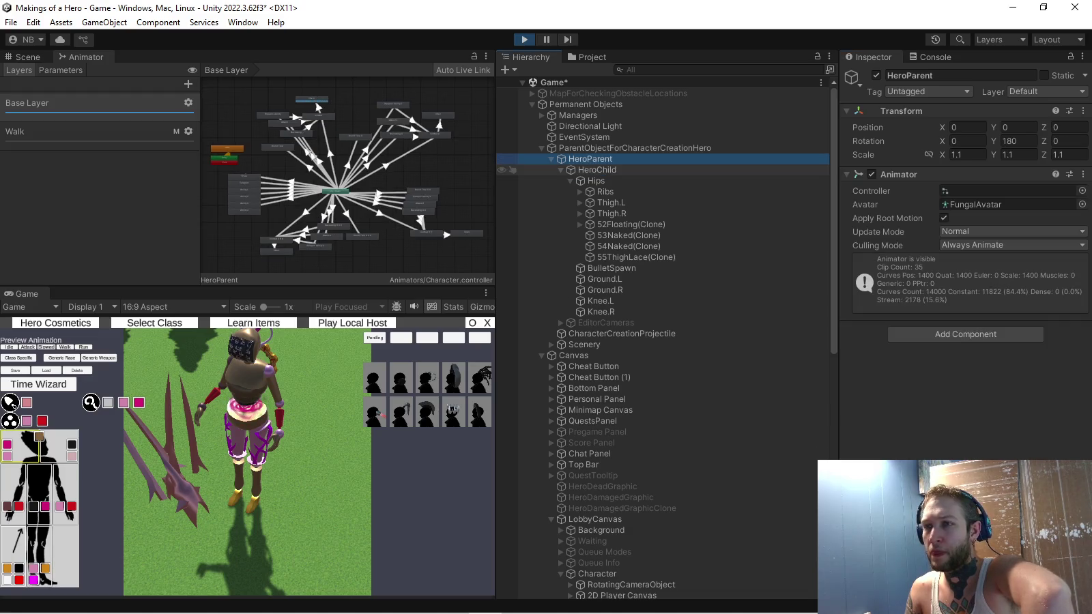
Inspect HeroChild, Hips, Ribs, BulletSpawn, Managers, Directional Light and other Hierarchy objects
left_click(597, 170)
left_click(590, 159)
left_click(597, 170)
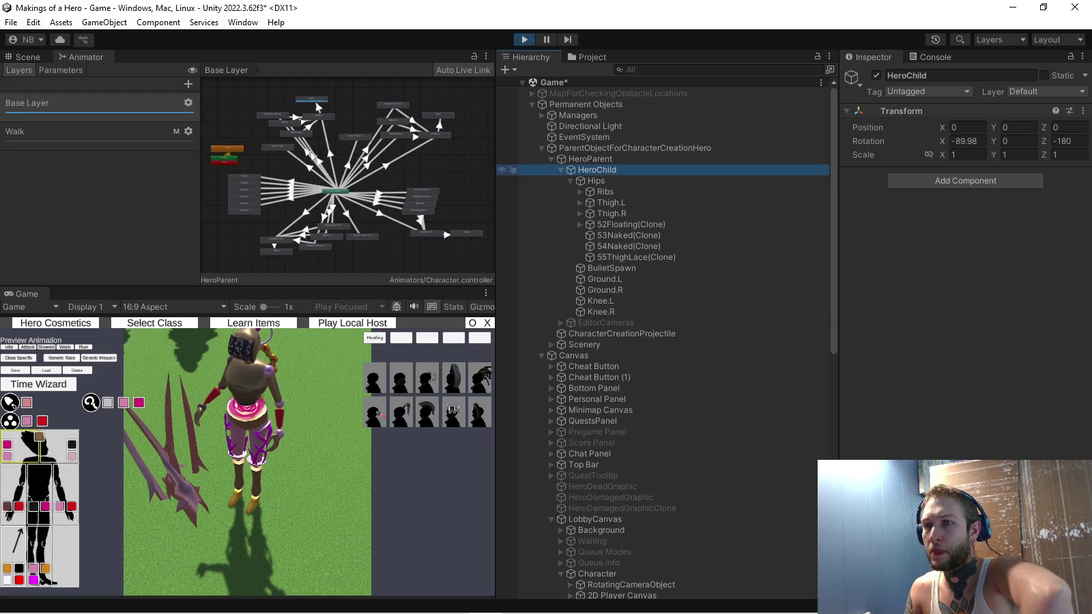
left_click(596, 180)
left_click(597, 170)
left_click(596, 181)
left_click(630, 225)
left_click(612, 268)
left_click(605, 192)
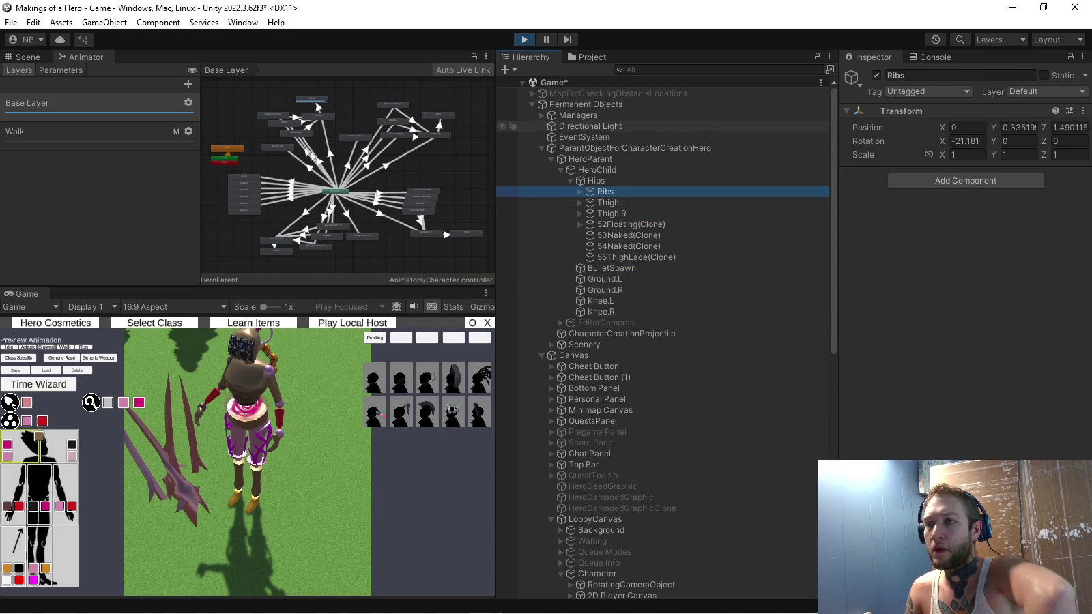
left_click(579, 115)
left_click(591, 127)
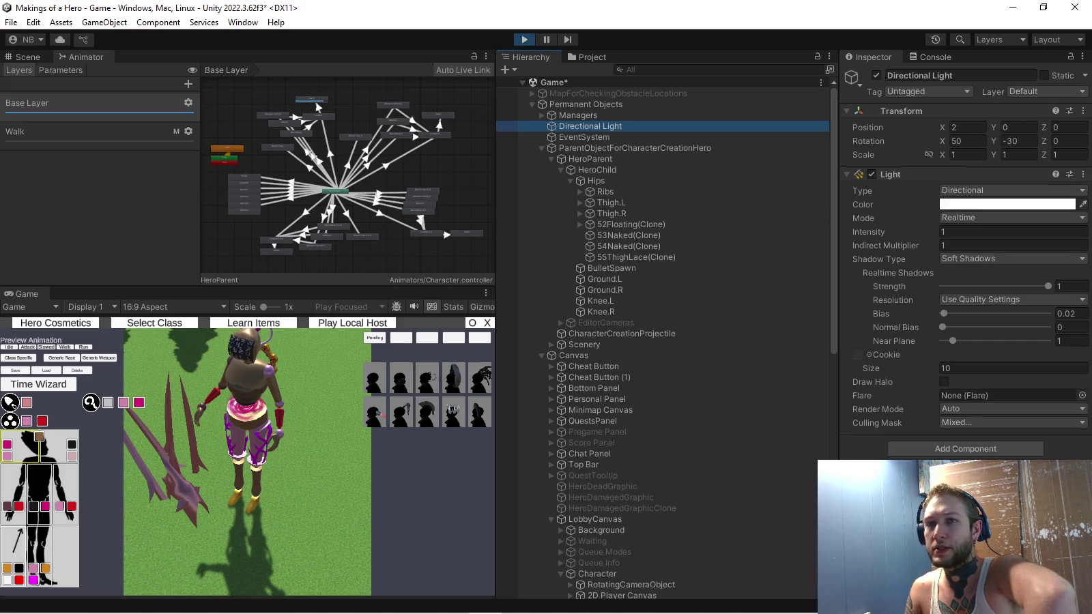
left_click(583, 137)
left_click(635, 149)
left_click(590, 159)
left_click(597, 170)
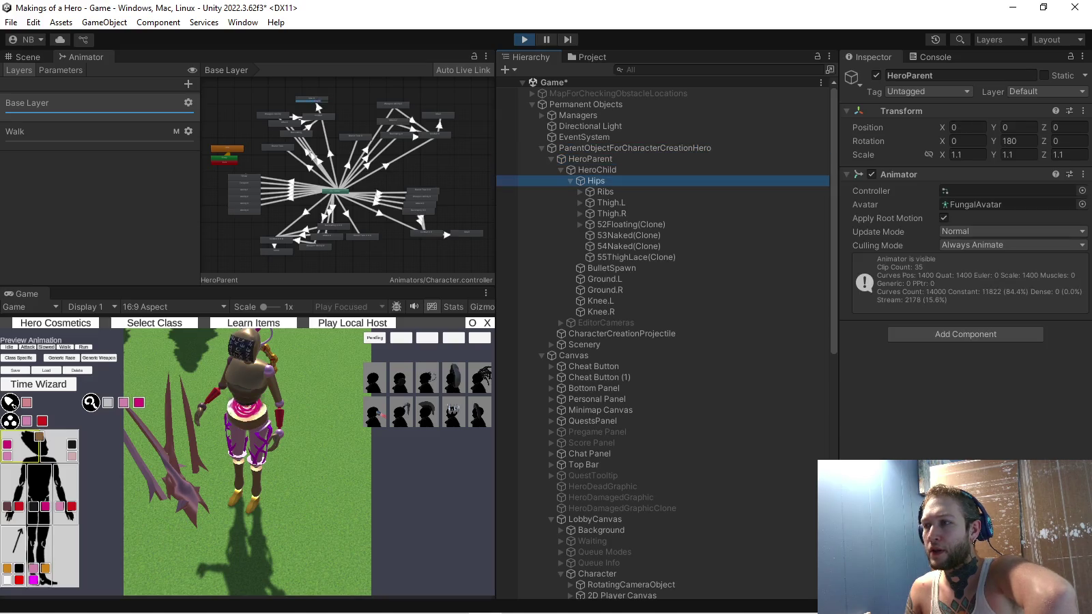
left_click(591, 181)
left_click(597, 170)
left_click(591, 160)
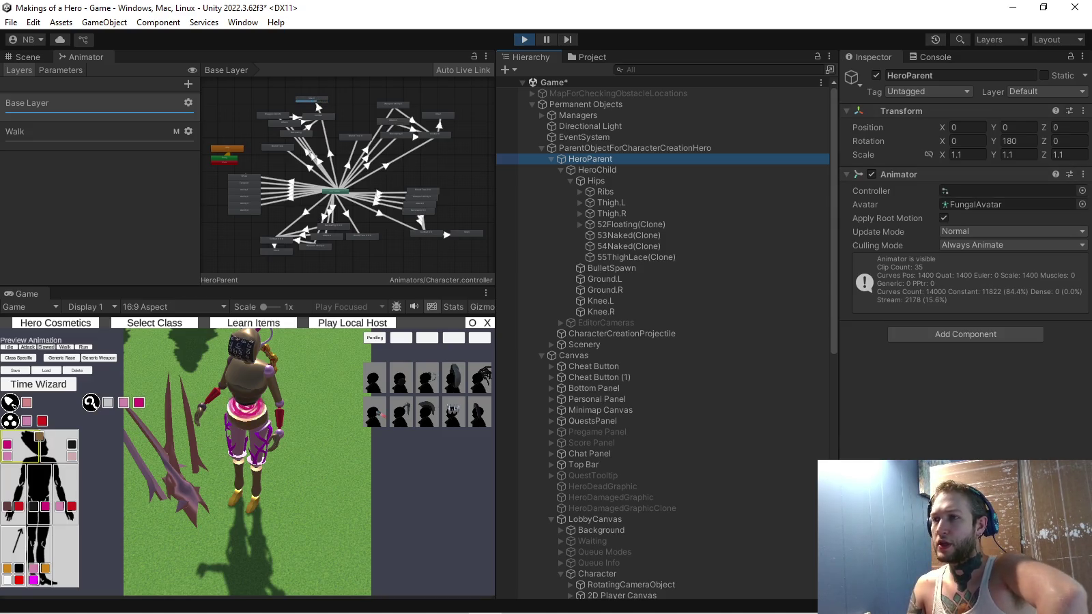
left_click(596, 181)
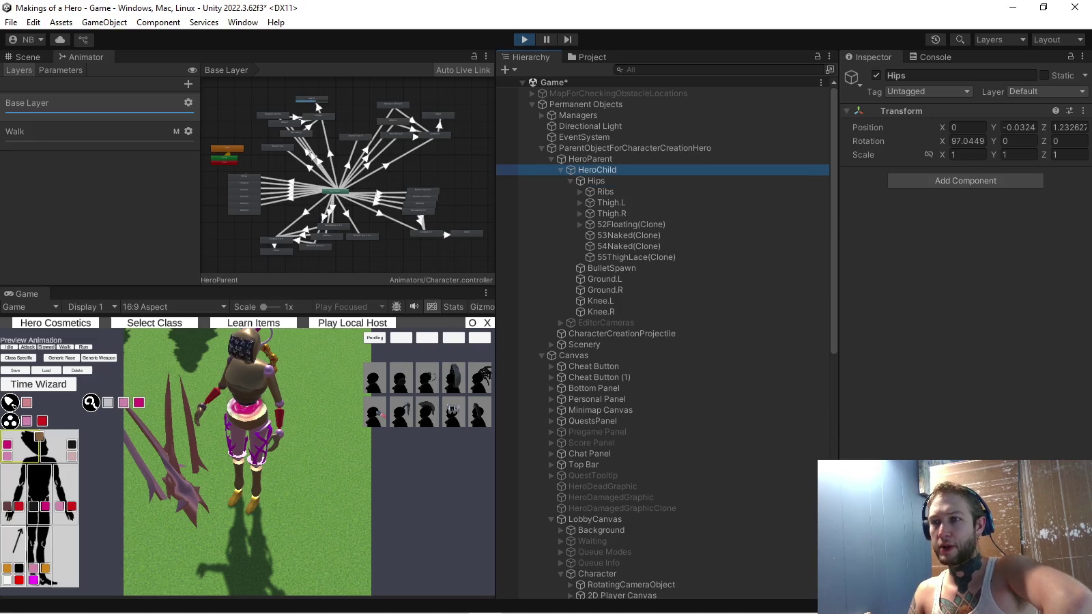
left_click(590, 126)
left_click(586, 104)
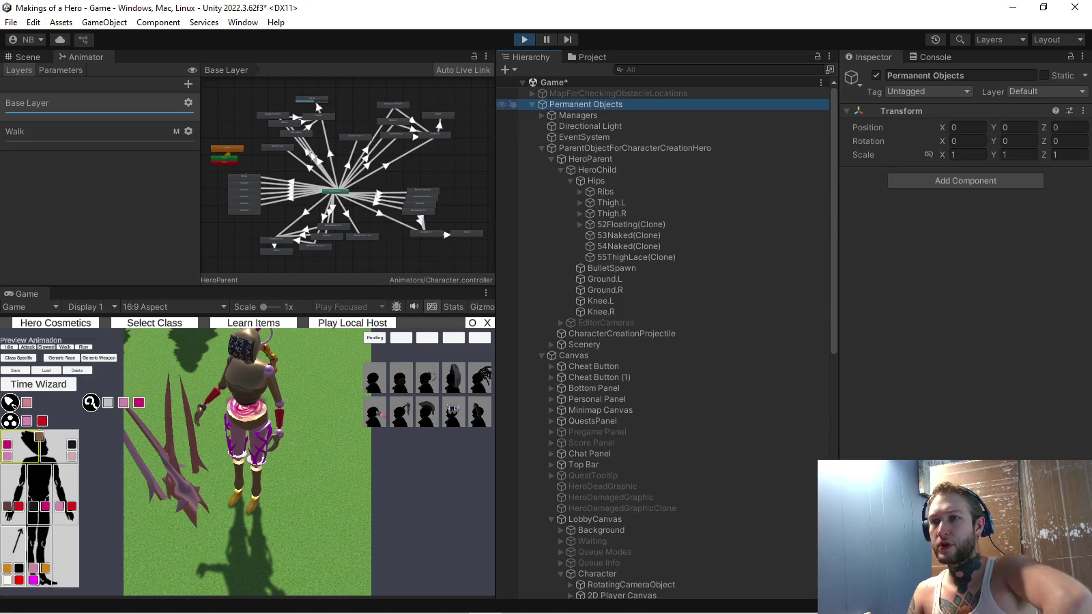
Preview the hero holding a bow from the Generic Weapon grid, then return to the lobby
left_click(318, 107)
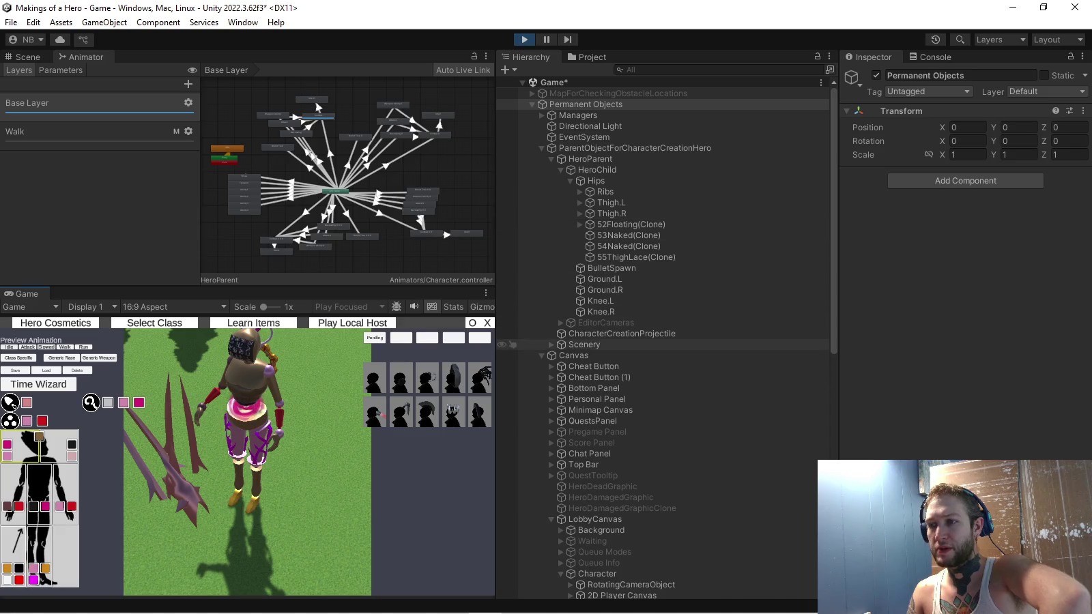
left_click(615, 334)
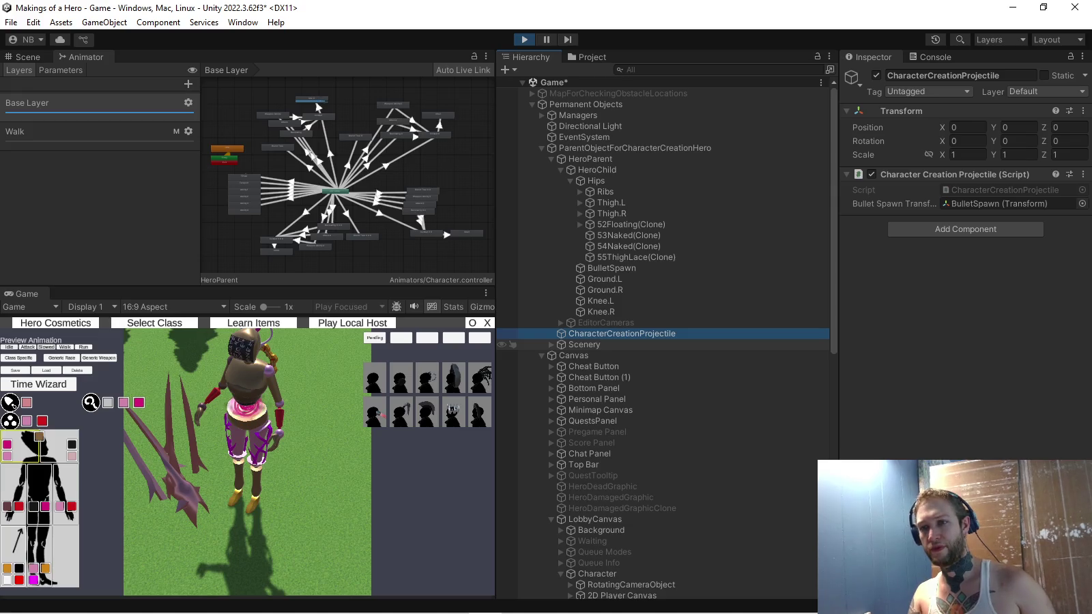
left_click(99, 357)
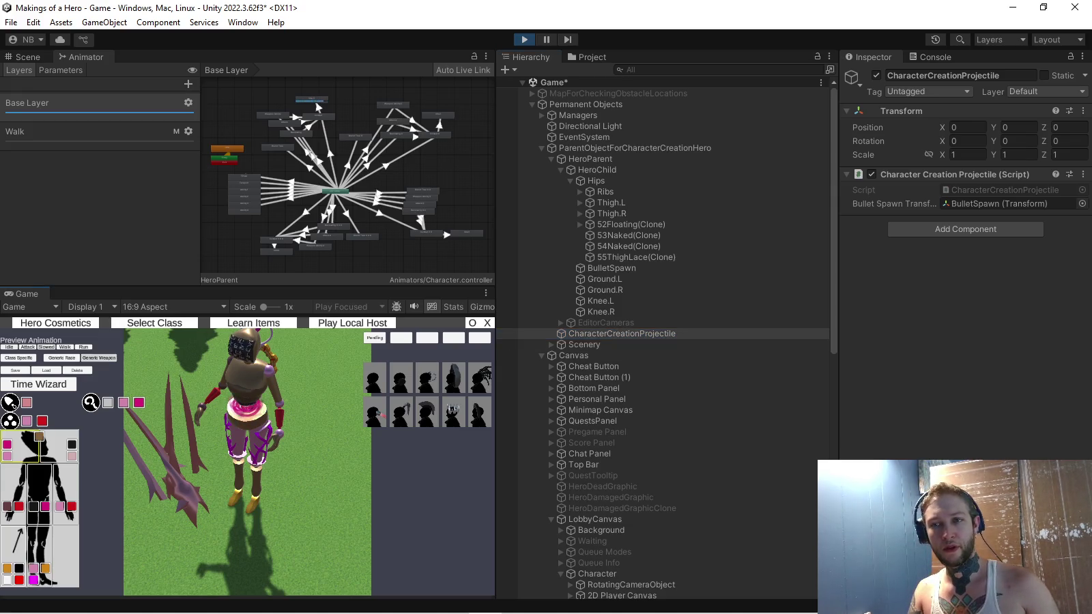
left_click(49, 428)
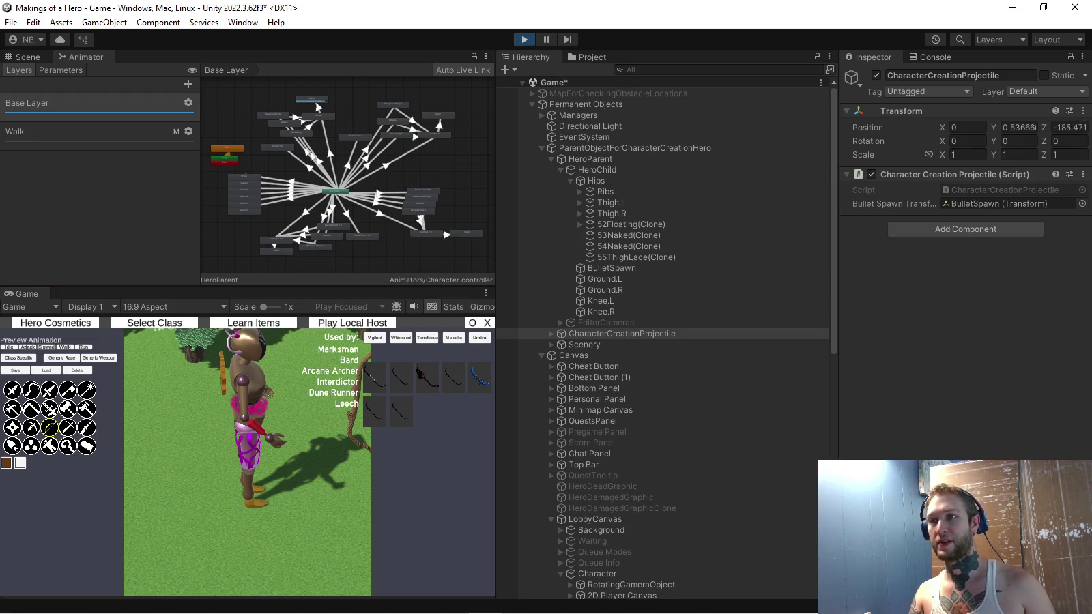
key("Escape")
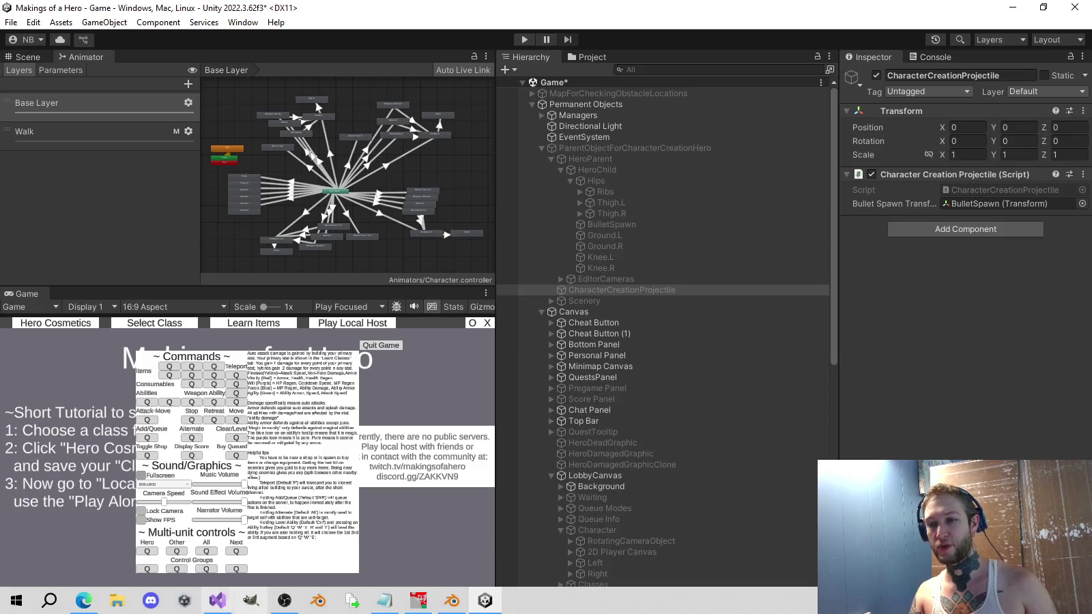
left_click(226, 601)
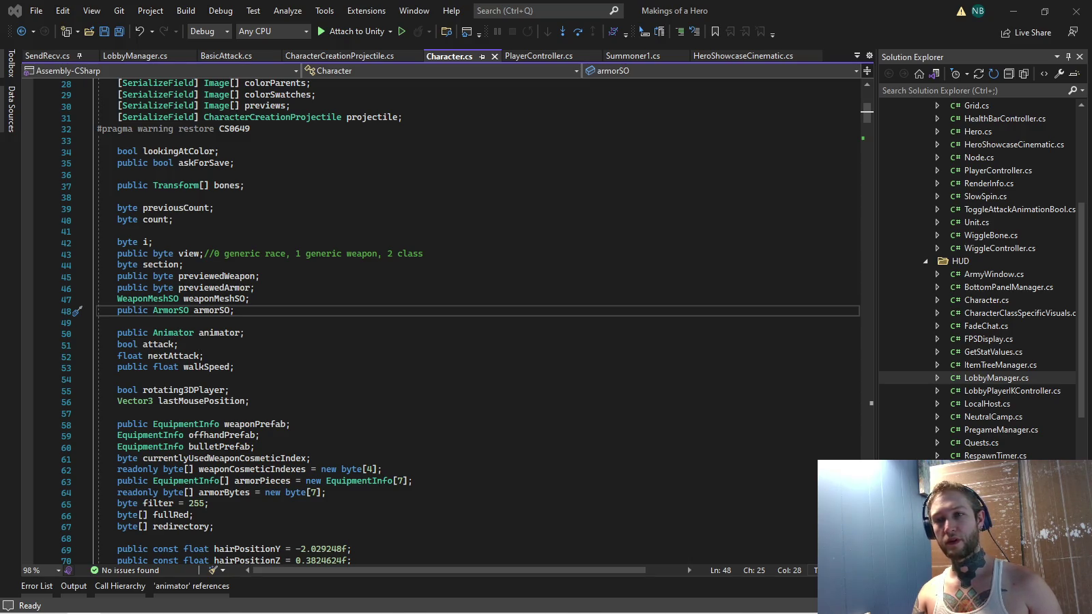
Select the hair, back and tail constants in Character.cs and save the script
scroll(444, 321, "down", 3)
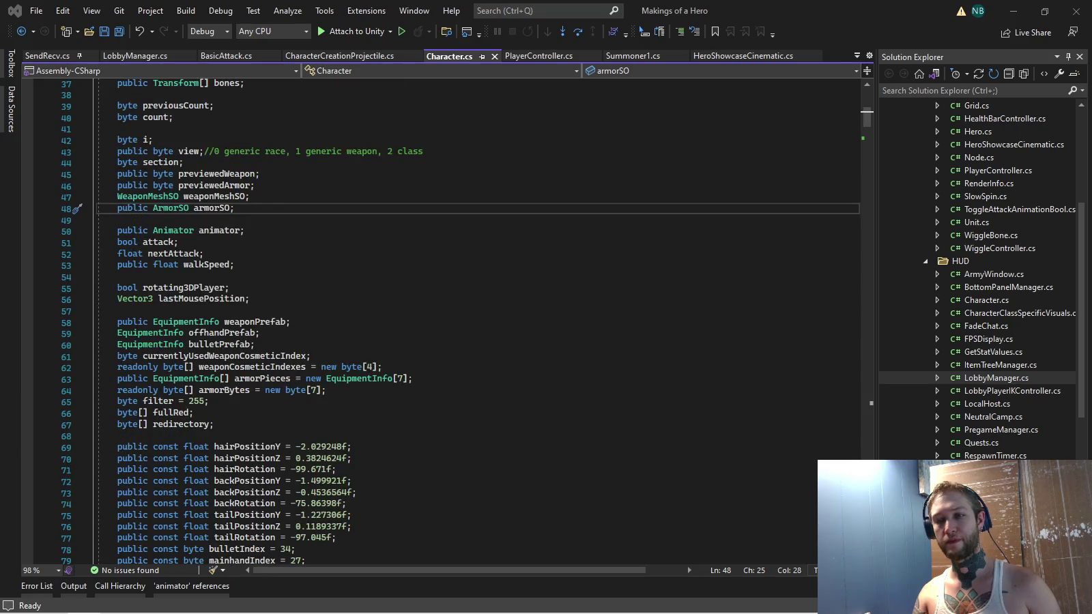
scroll(443, 321, "down", 6)
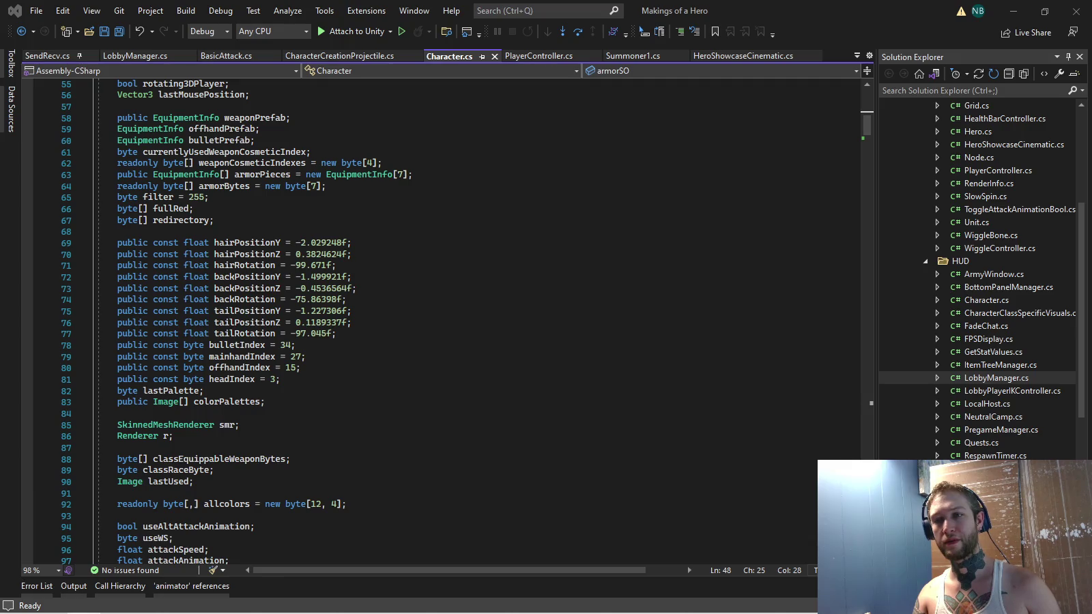
left_click(337, 334)
key("shift+Home")
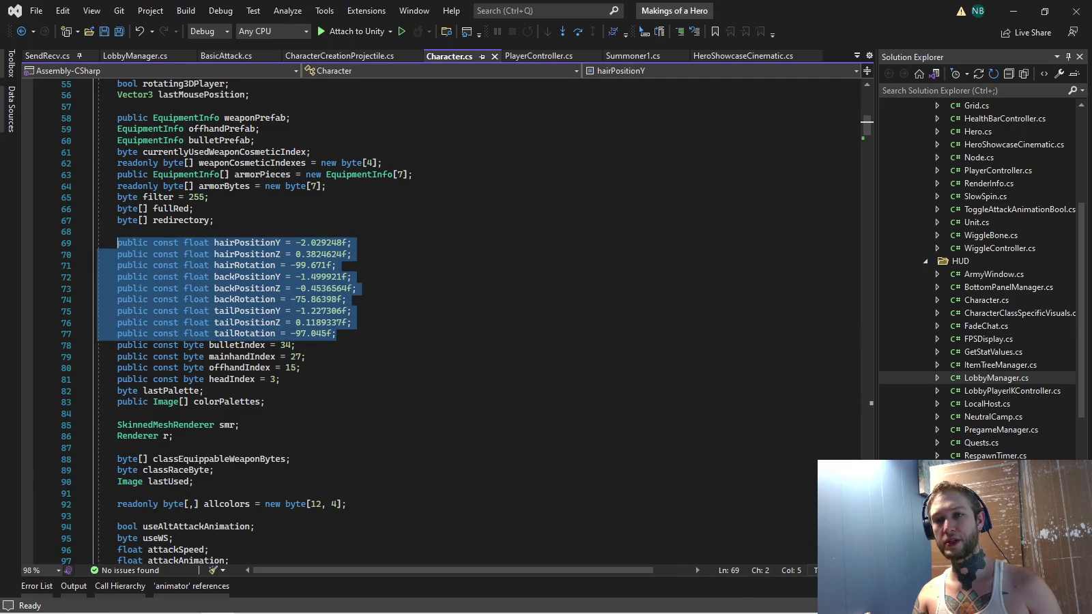
left_click(212, 220)
key("Down")
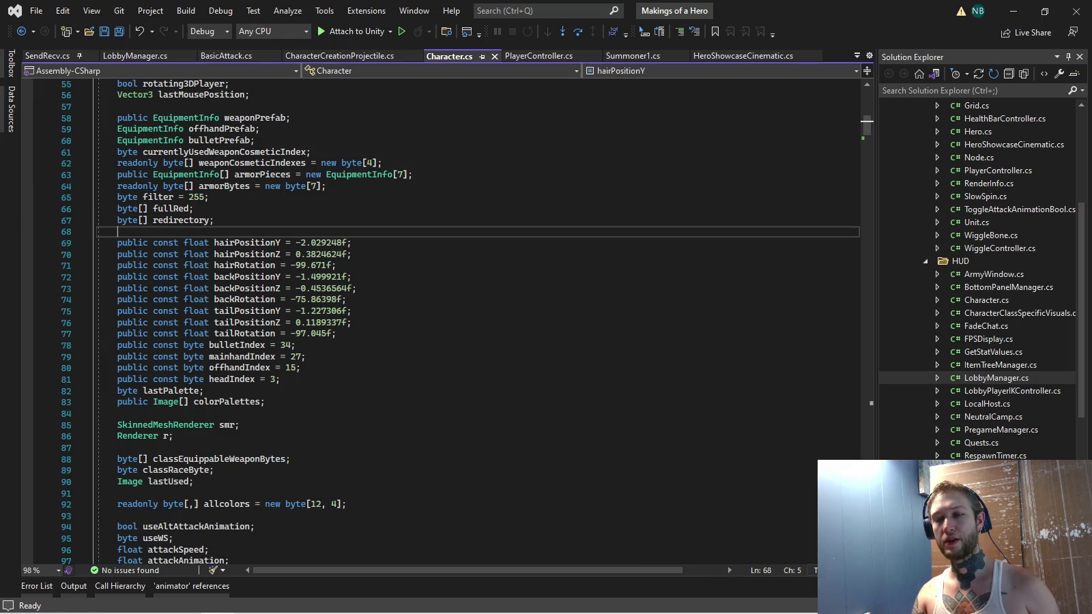
key("ctrl+s")
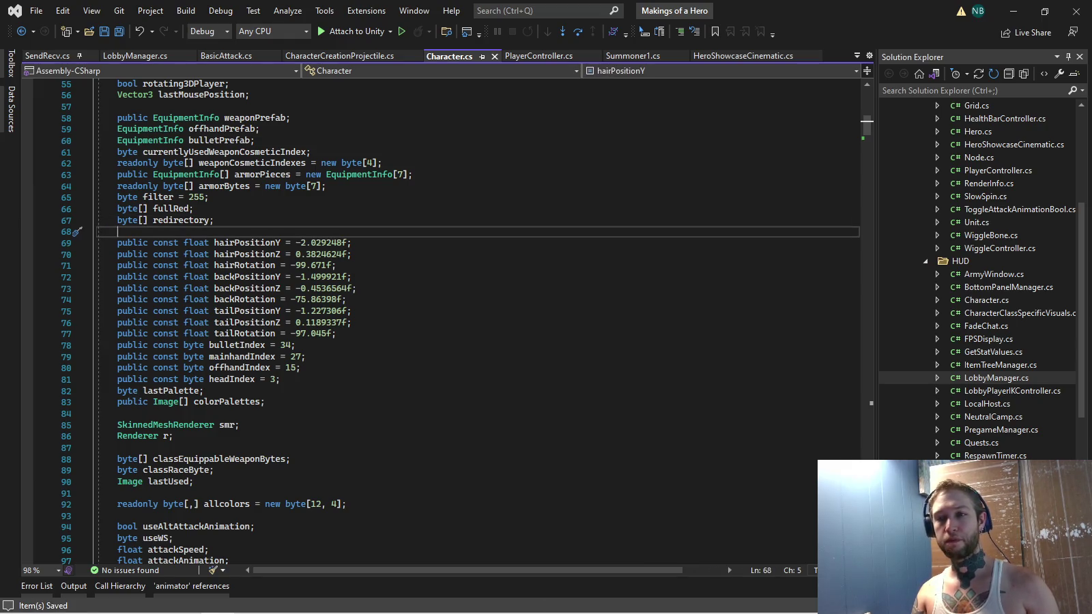
List all references to hairPositionY, close the list and bring up the window switcher
left_click(337, 334)
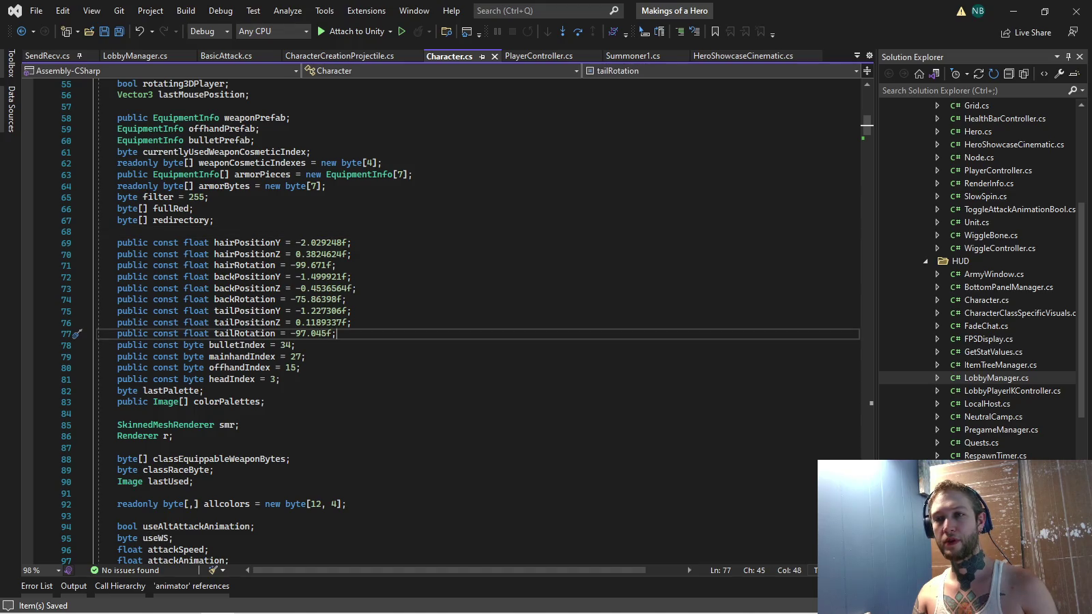
left_click(254, 243)
right_click(254, 242)
left_click(286, 360)
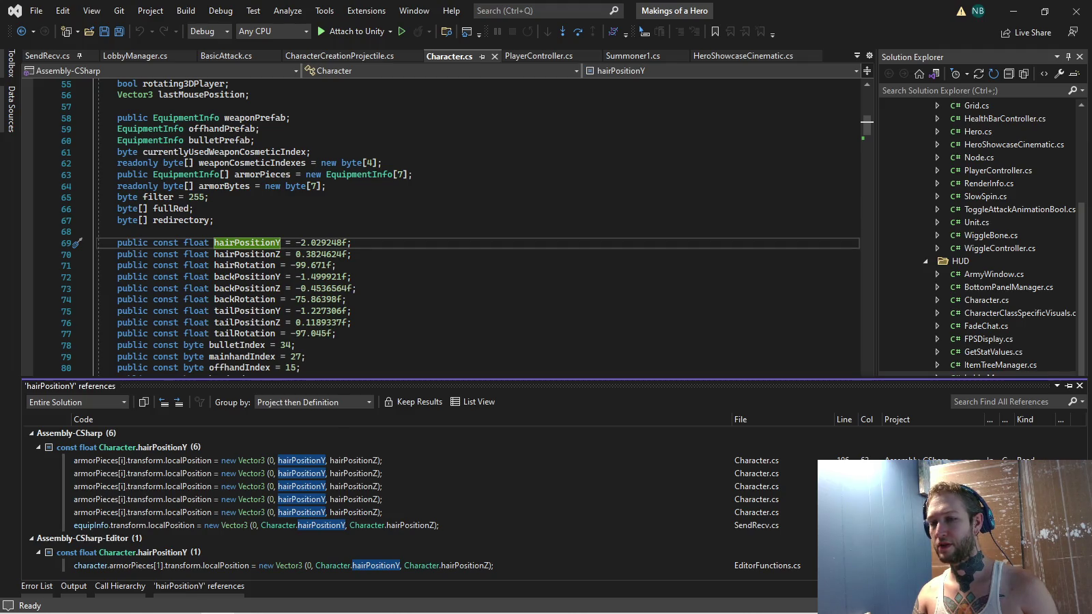
left_click(295, 344)
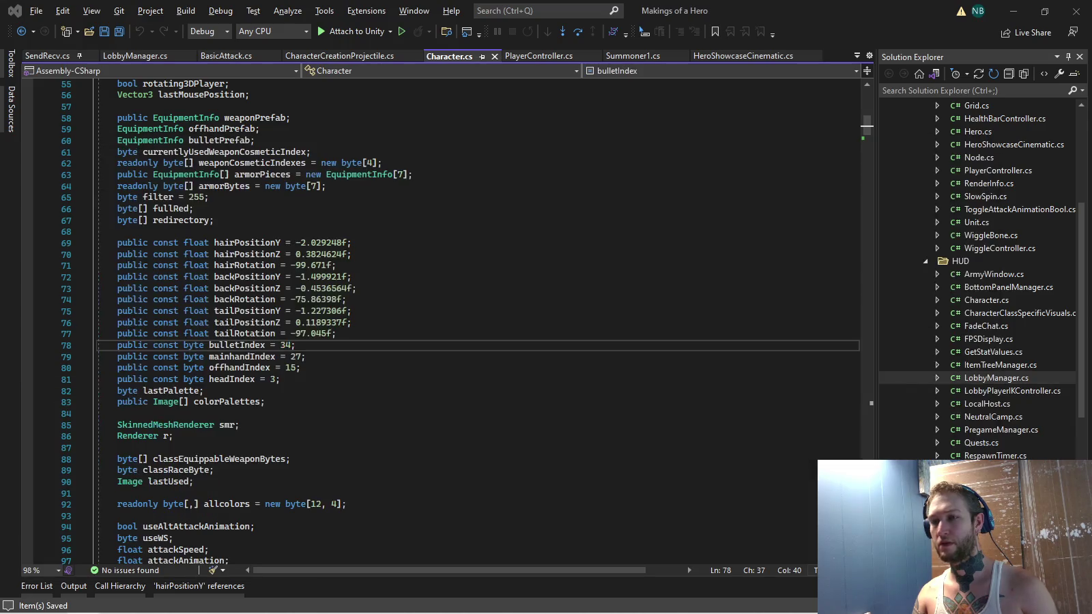
key("alt+Tab")
key("alt+Tab")
key("alt+Tab")
key("alt+Tab")
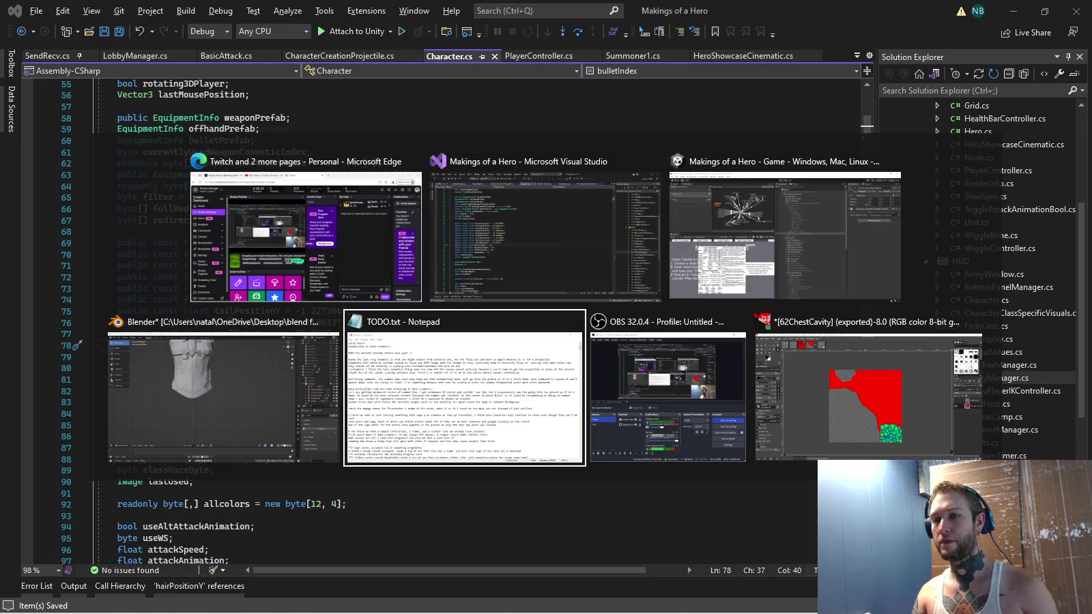
key("alt+Tab")
key("alt+Tab")
key("alt+Tab")
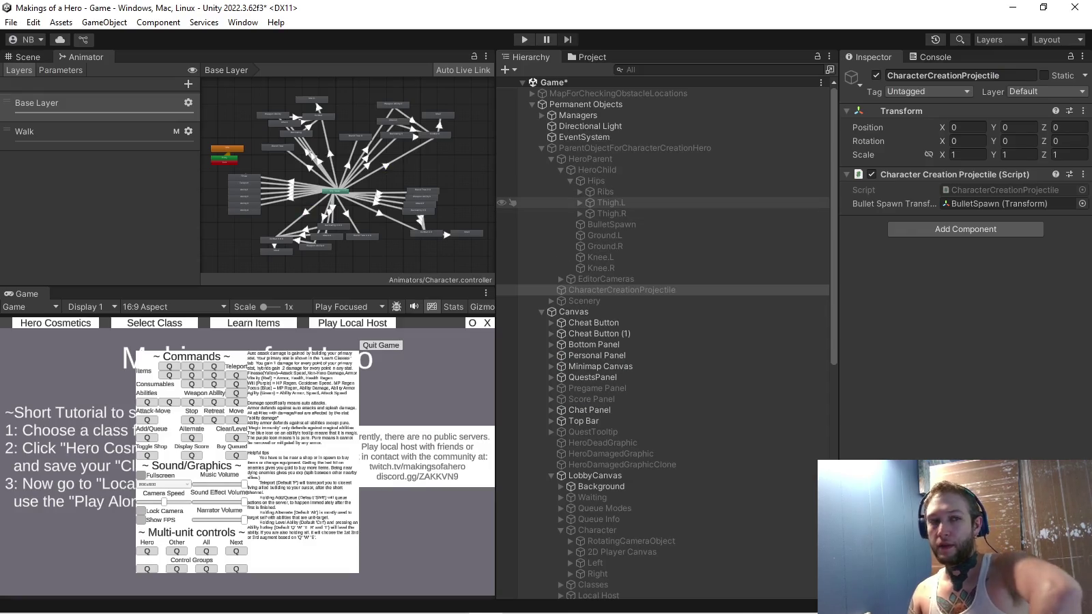
Move MovingCameraObject to Position Y 6 and Z -11, then start play mode
scroll(662, 399, "down", 5)
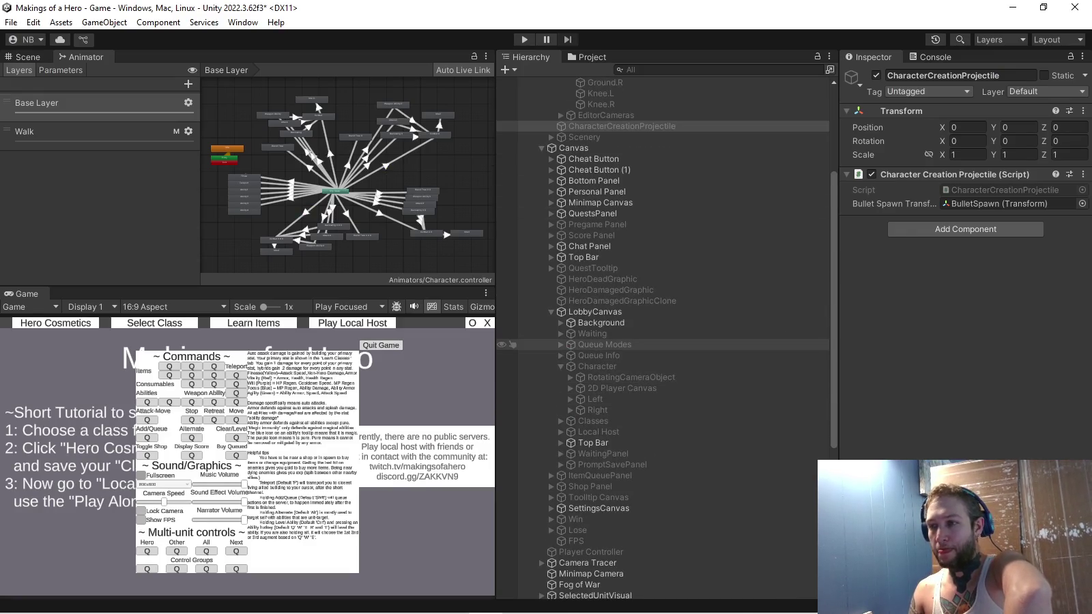
left_click(635, 378)
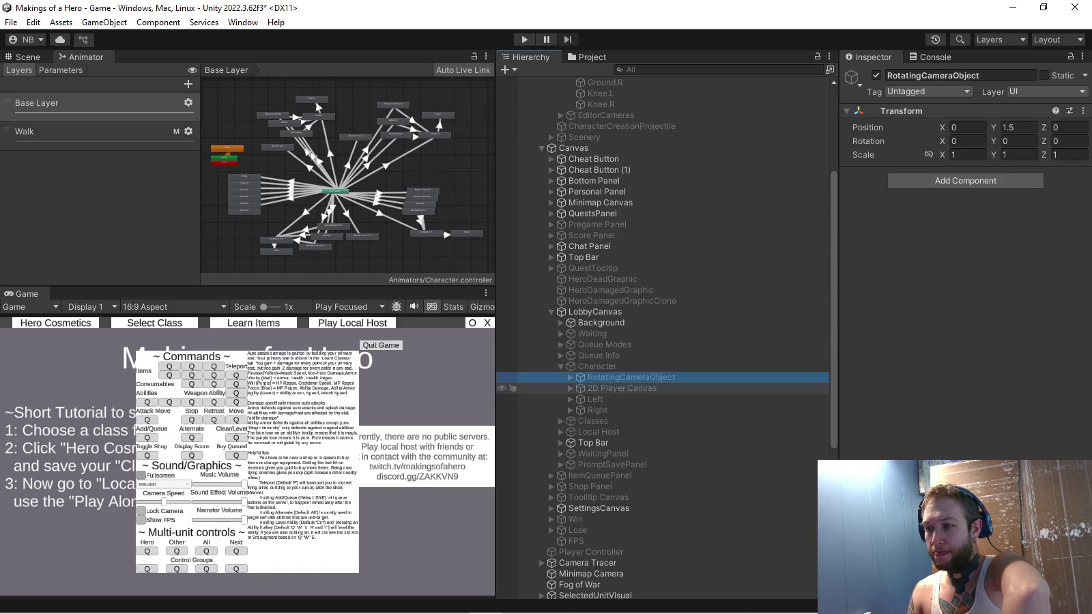
key("Right")
left_click(640, 388)
left_click(632, 378)
left_click(1019, 127)
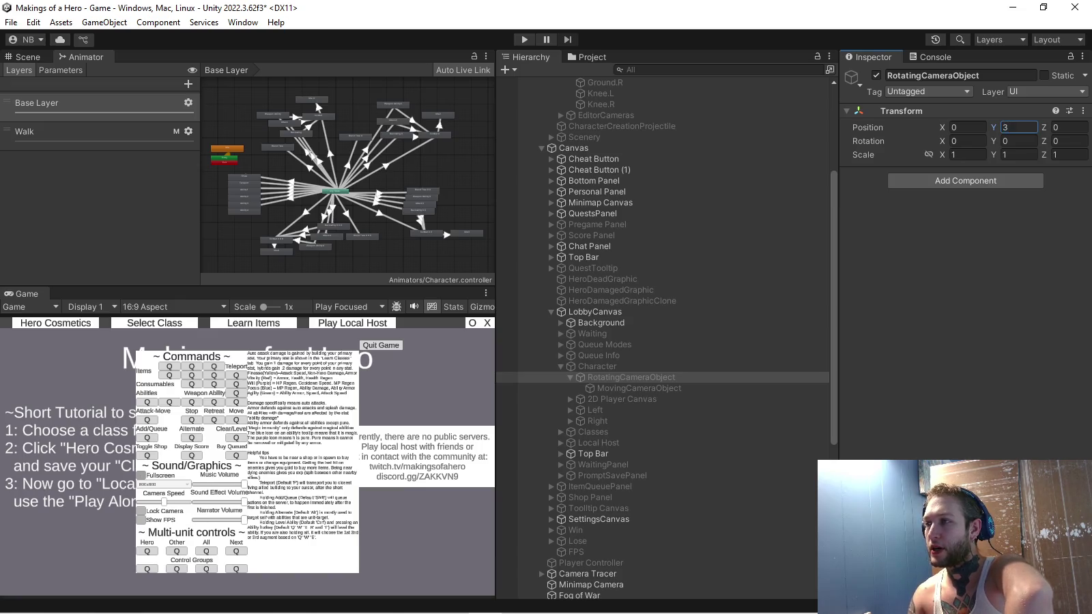
left_click(640, 388)
left_click(1018, 127)
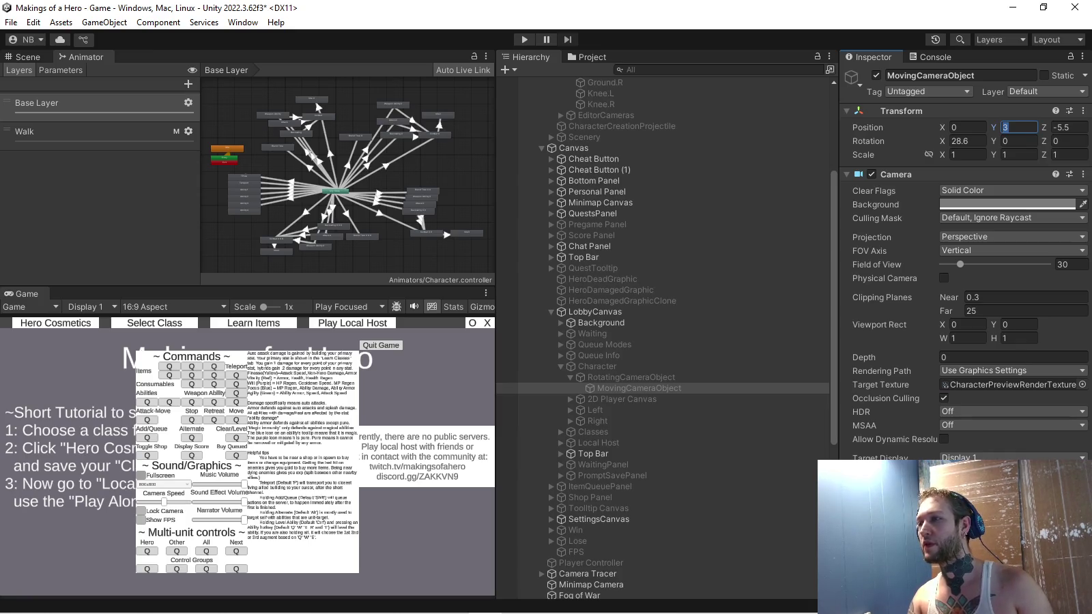
type("6")
key("Tab")
type("-11")
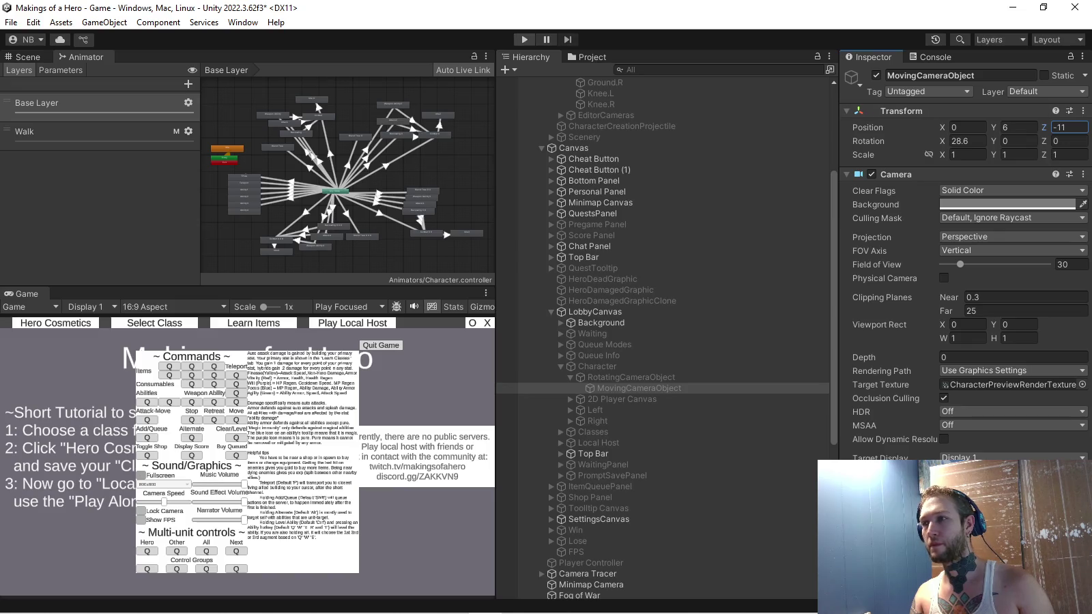
left_click(524, 40)
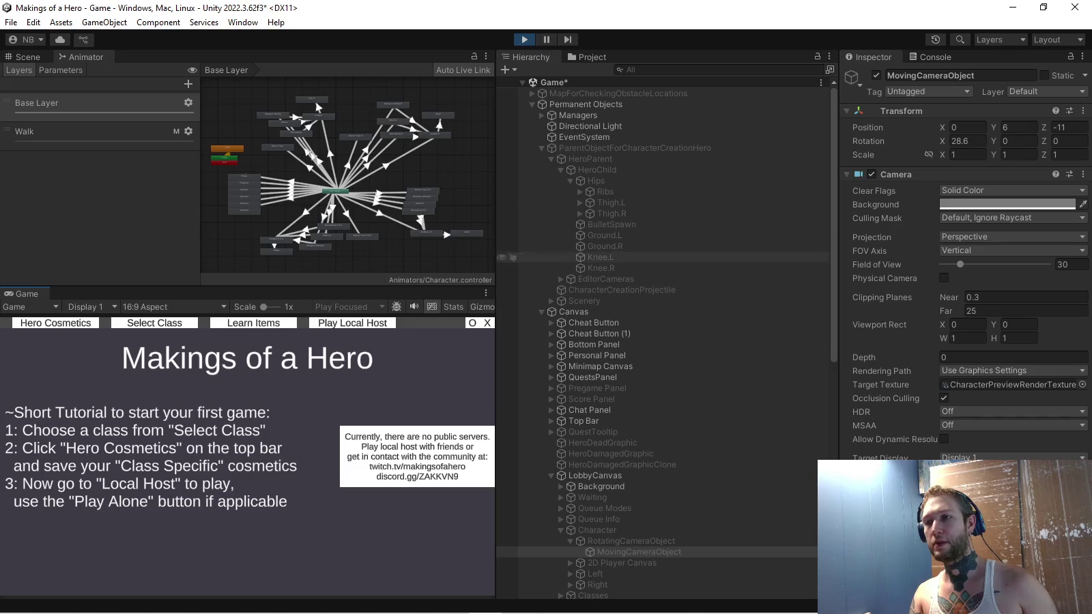
Open Hero Cosmetics, select Scenery and orbit the hero preview from the farther camera
left_click(55, 323)
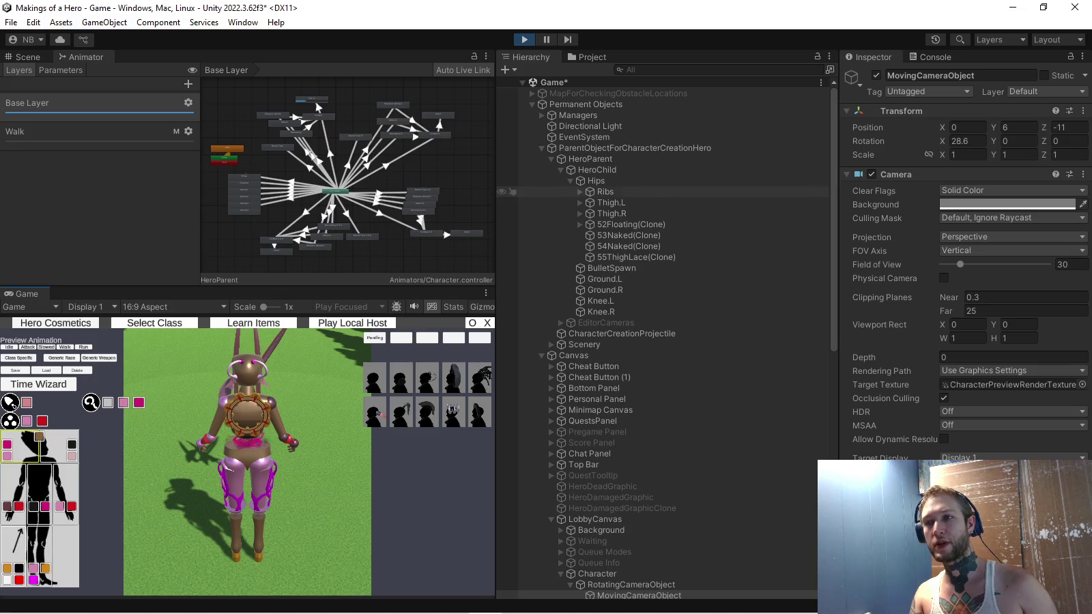
left_click(509, 345)
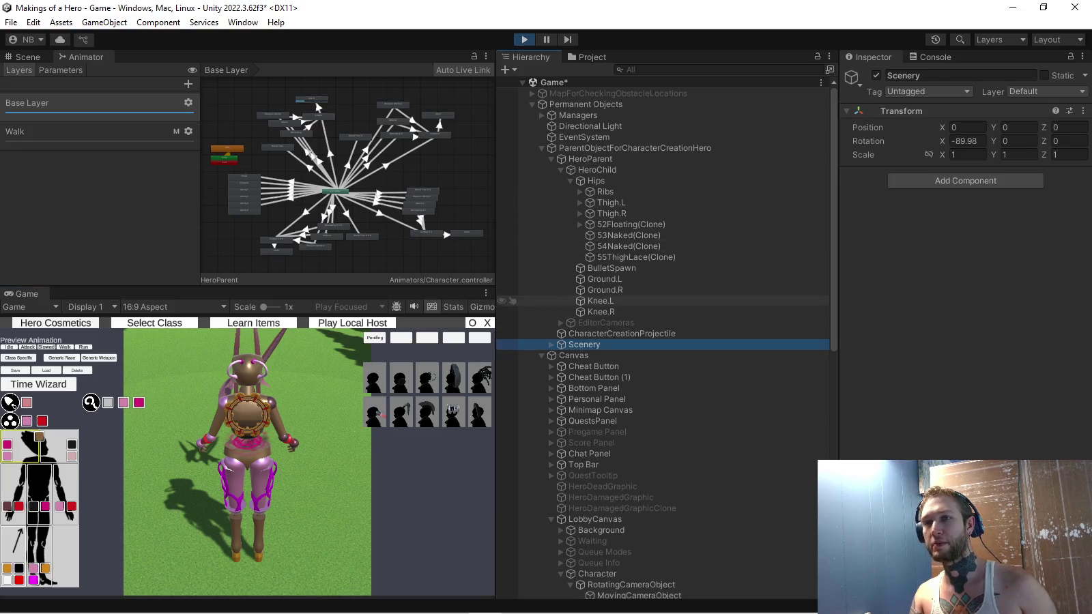
left_click_drag(246, 478, 205, 478)
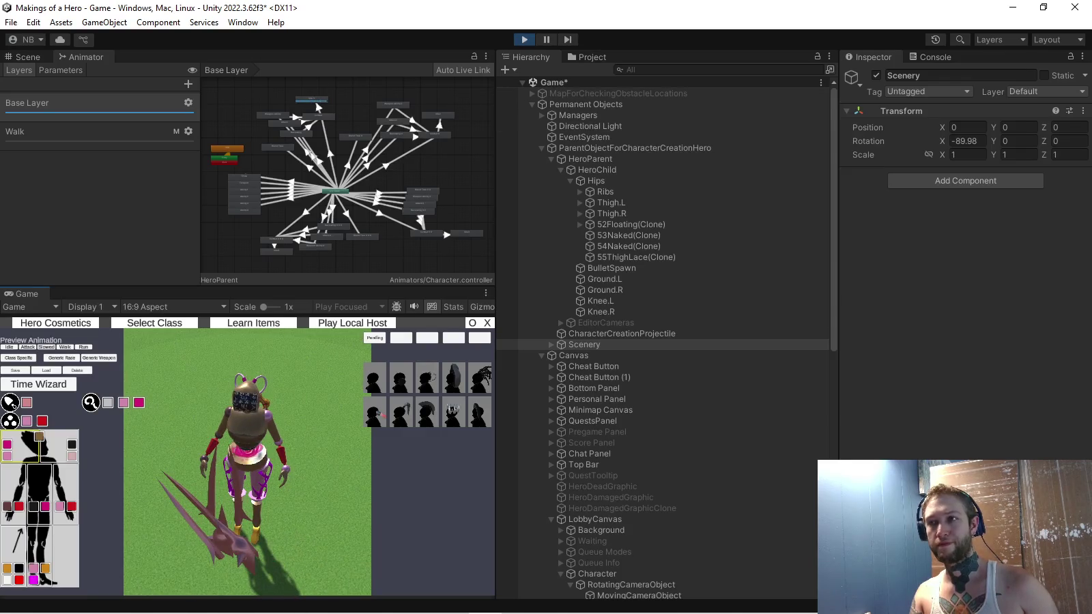
key("alt+Tab")
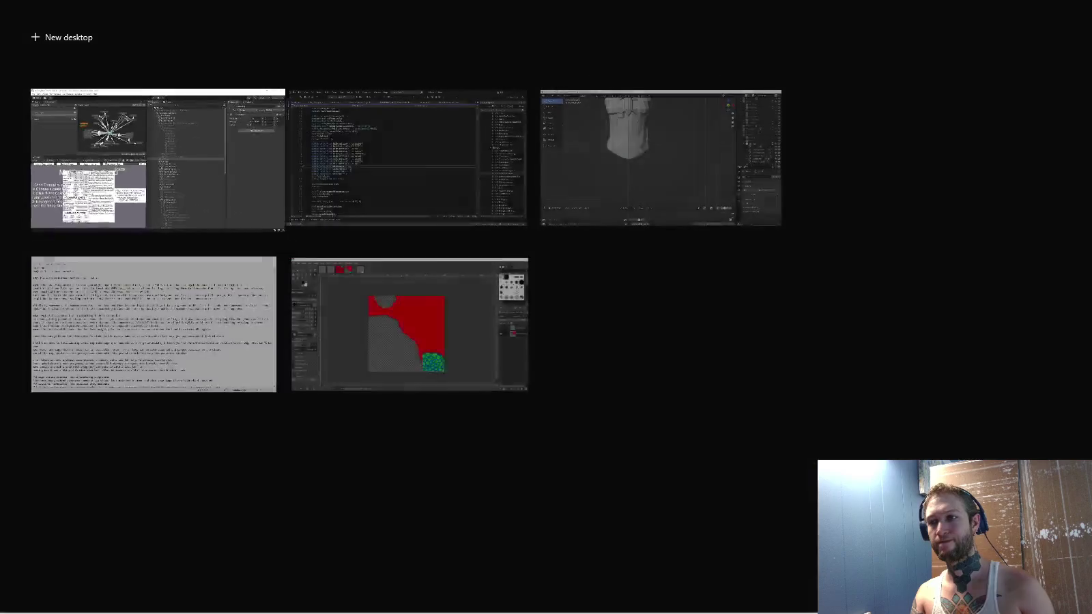
In Visual Studio, scroll Character.cs to the Update zoom code, collapsing the Initialise method
key("Tab")
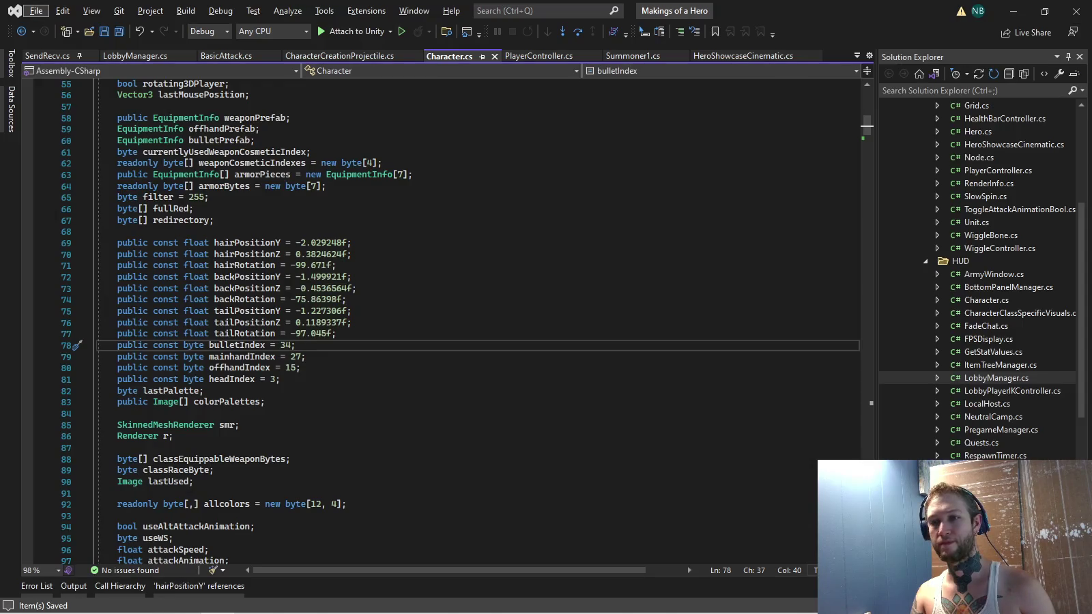
scroll(437, 321, "down", 10)
scroll(437, 320, "up", 8)
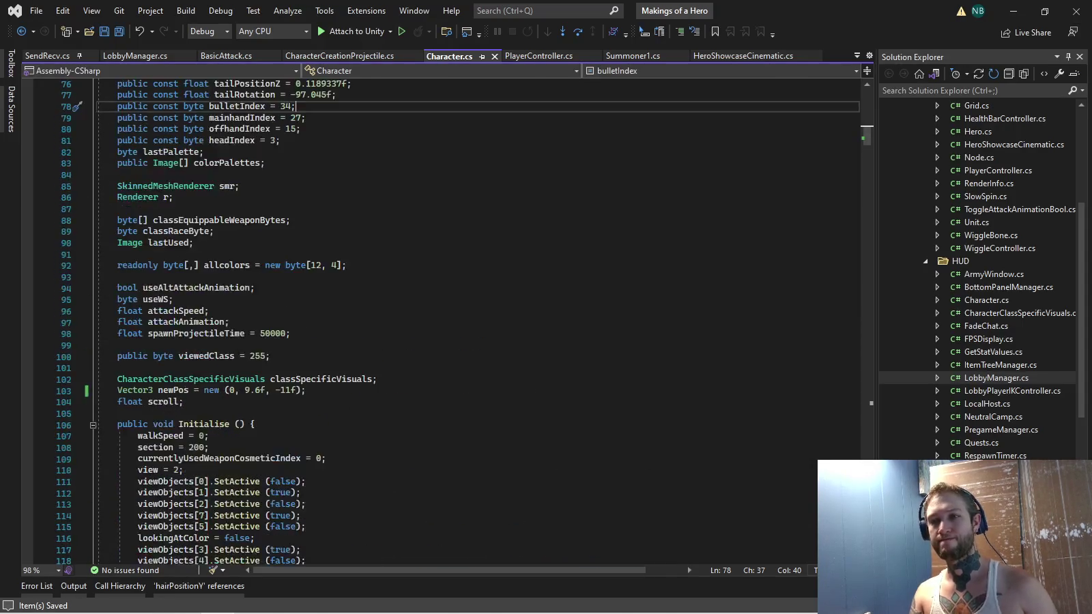
scroll(437, 321, "down", 12)
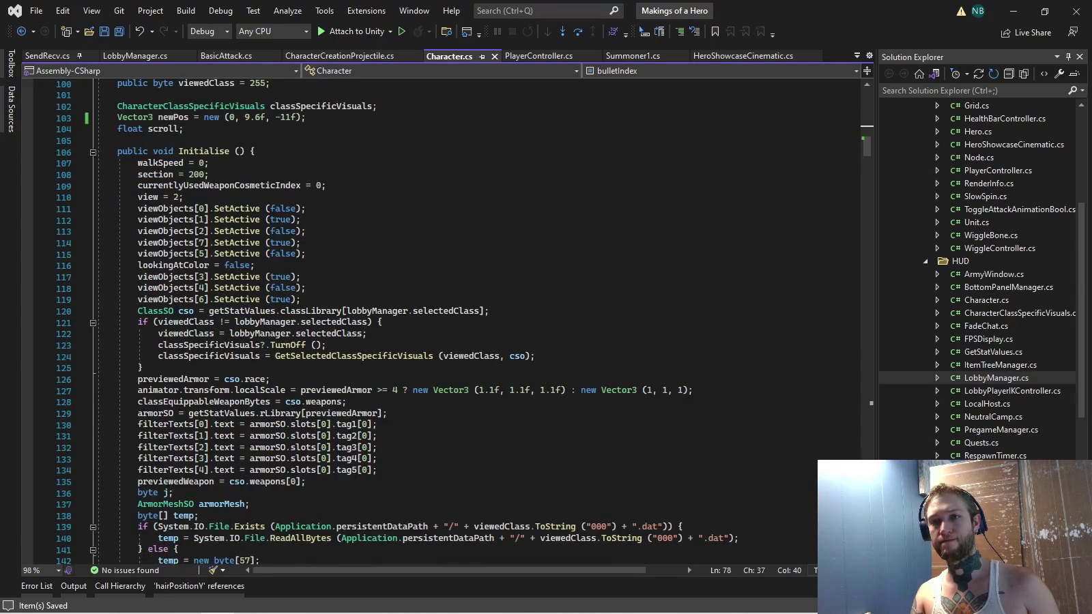
scroll(437, 320, "up", 3)
left_click(92, 254)
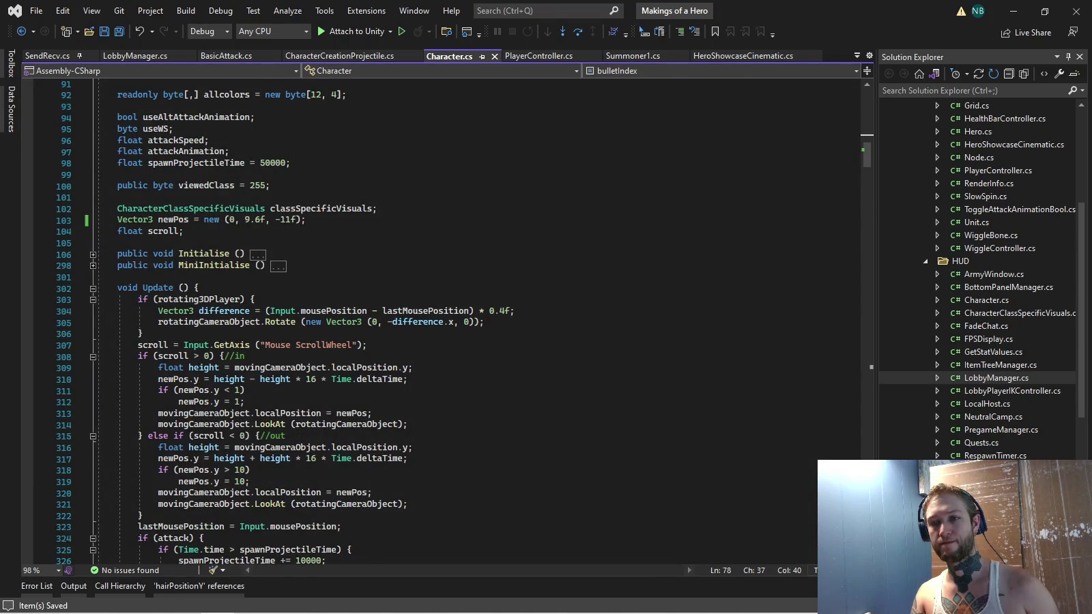
scroll(183, 319, "down", 3)
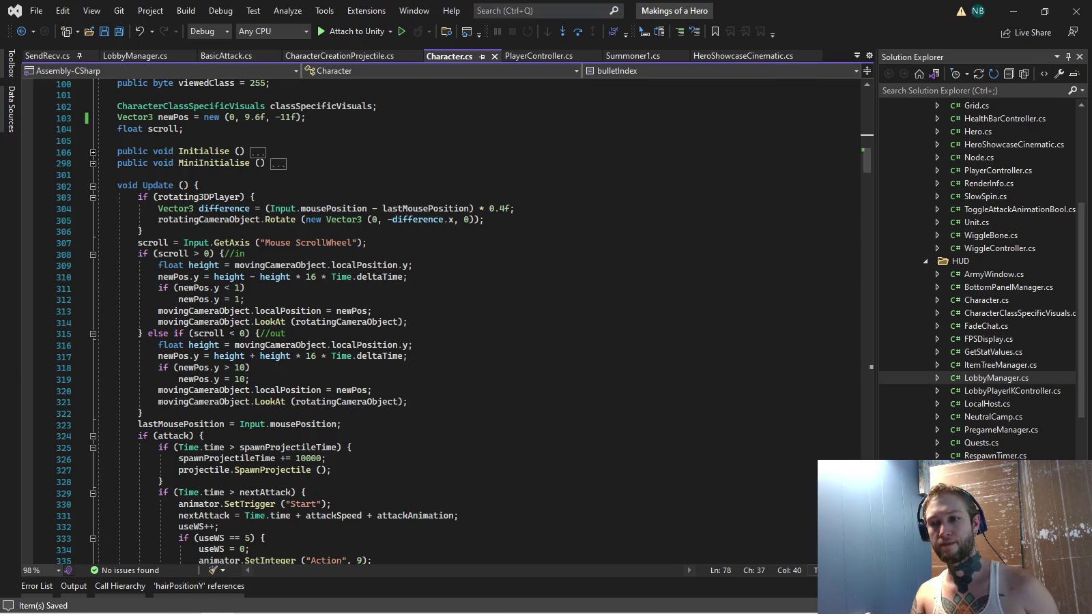
scroll(437, 321, "down", 2)
Raise the zoom-out limit on lines 318–319 from 10 to 20, save, and return to Unity
double_click(240, 299)
type("20")
double_click(239, 310)
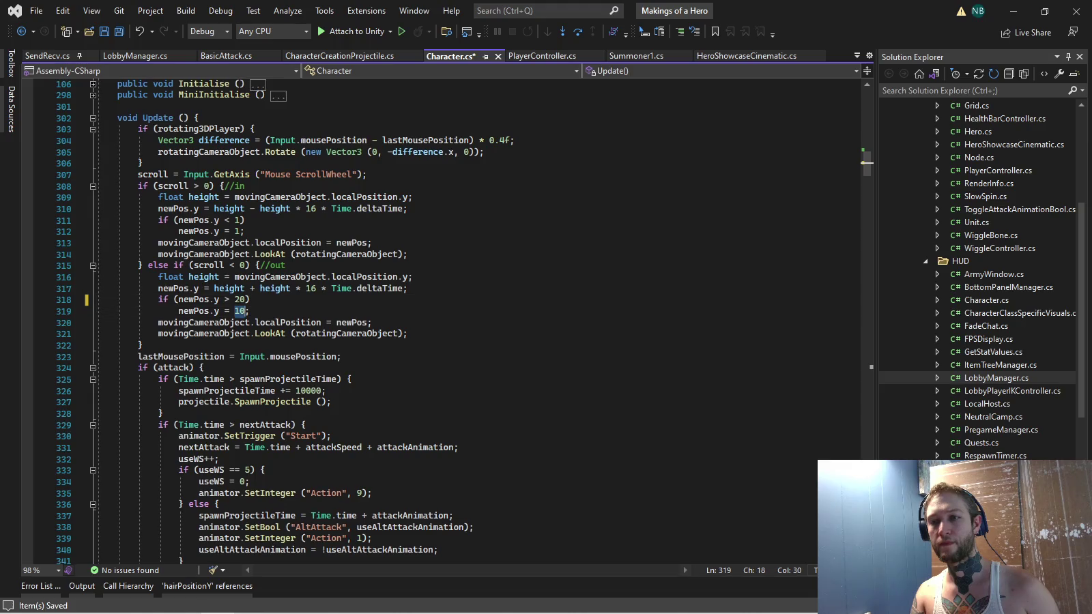
type("20")
left_click(251, 299)
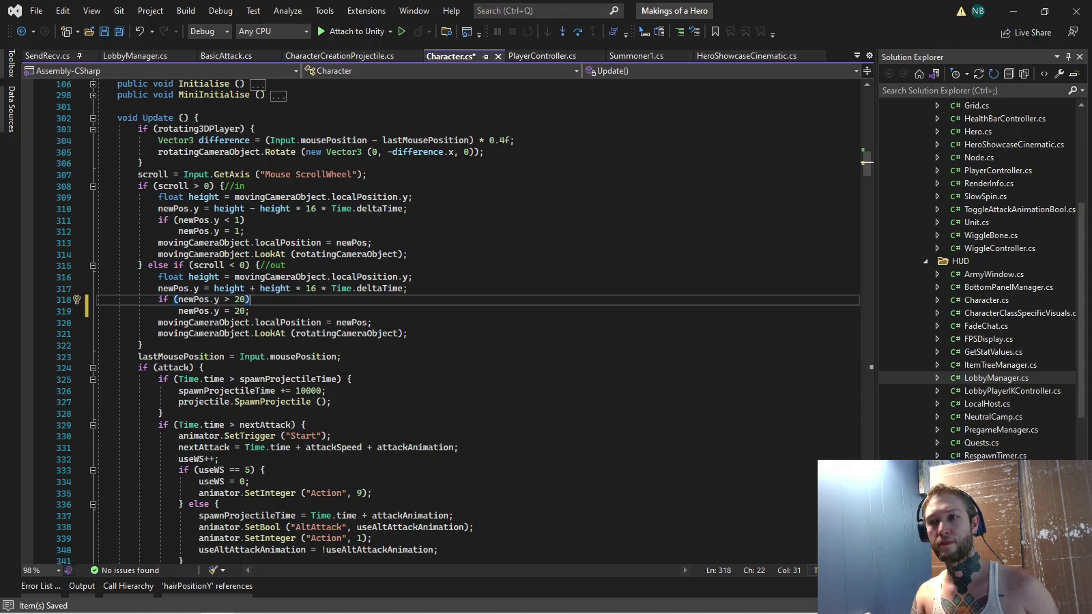
left_click(260, 231)
key("ctrl+s")
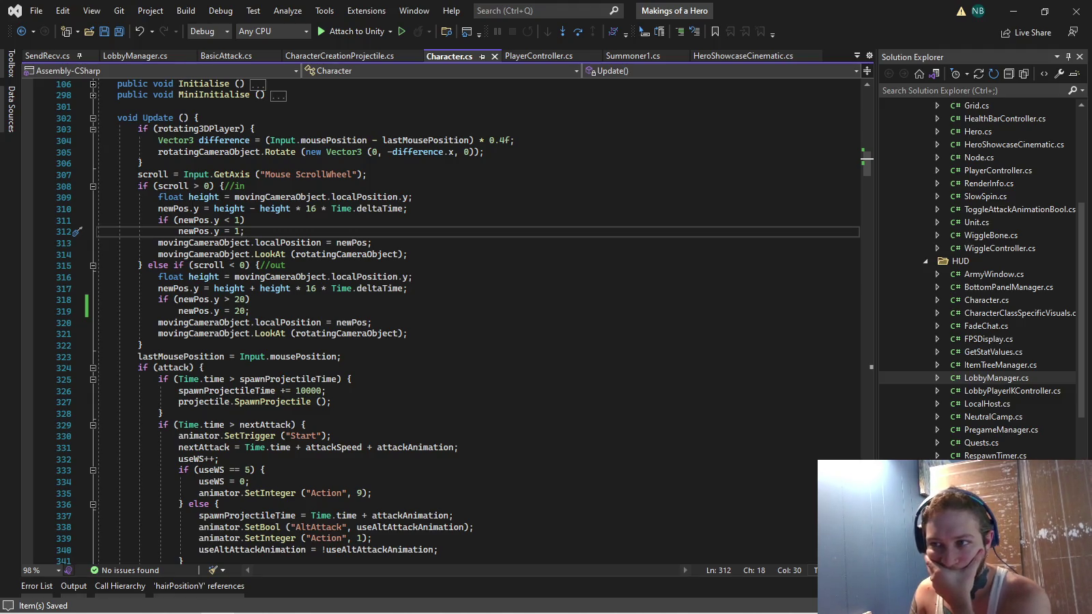
mouse_move(284, 612)
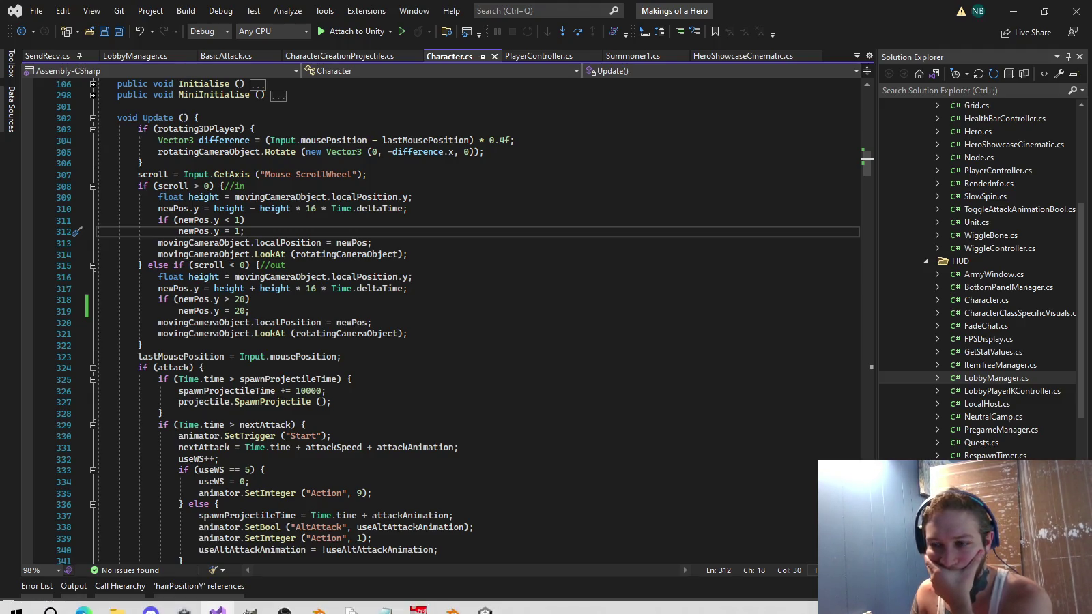
left_click(485, 600)
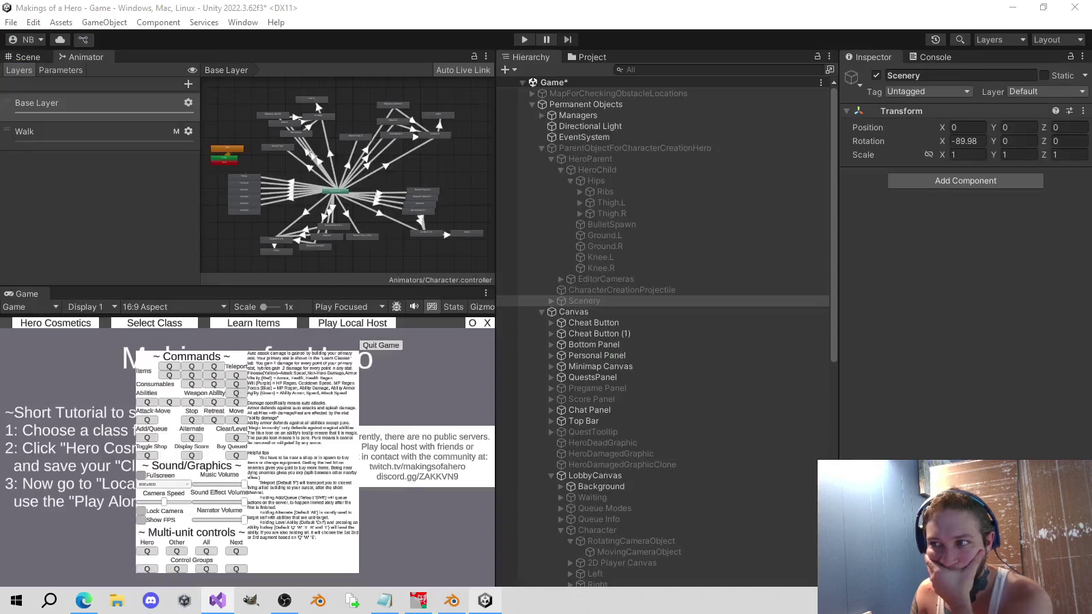
Check the RotatingCameraObject and Character objects, then set HeroParent's Y rotation from 180 to 0
left_click(591, 158)
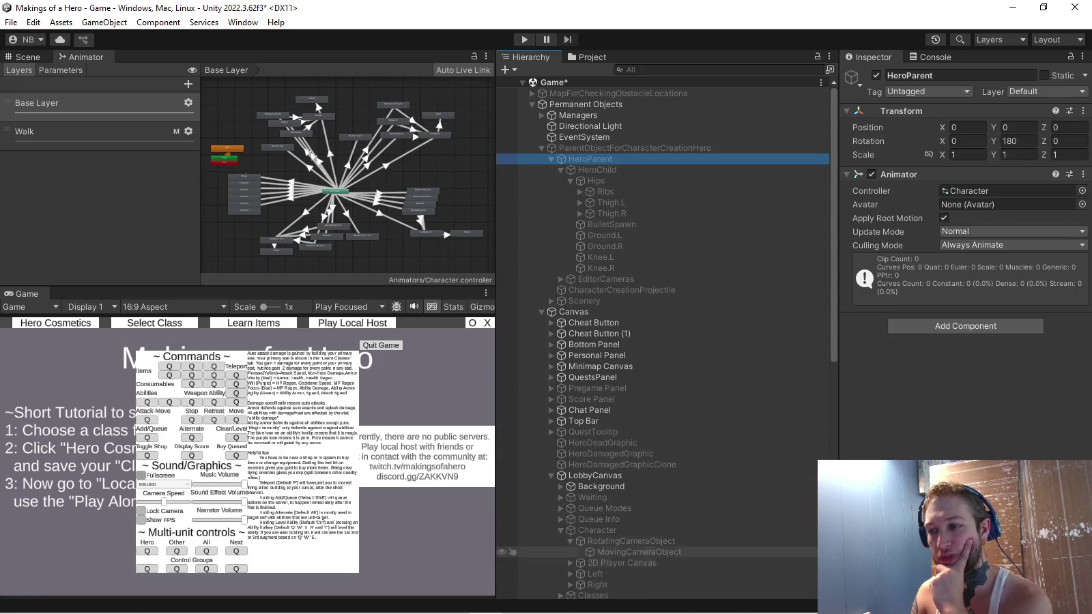
left_click(631, 541)
scroll(662, 341, "down", 3)
key("Left")
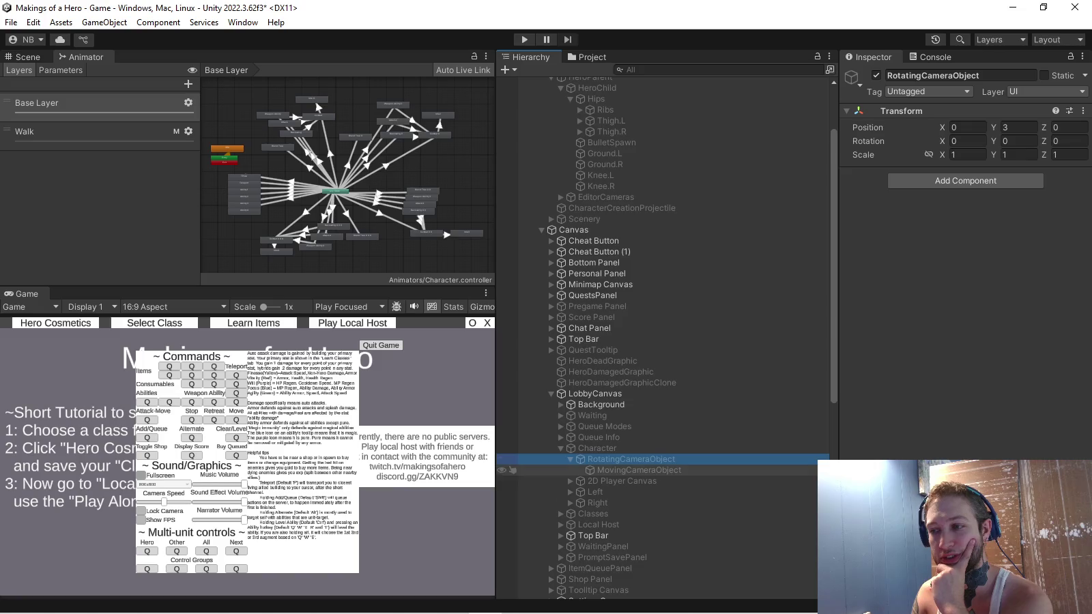
left_click(597, 449)
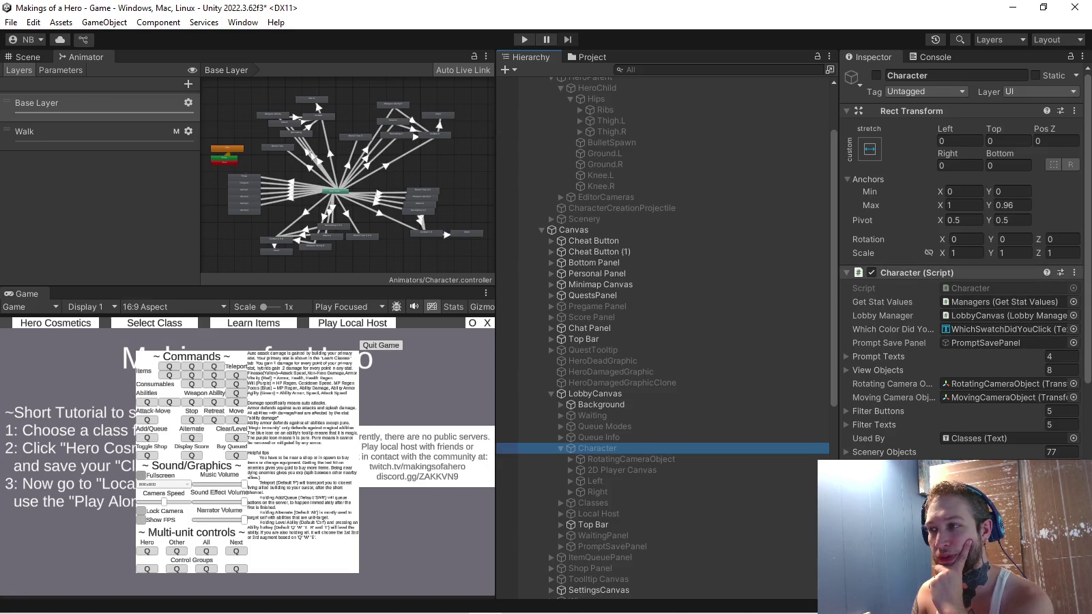
scroll(502, 444, "up", 3)
left_click(590, 159)
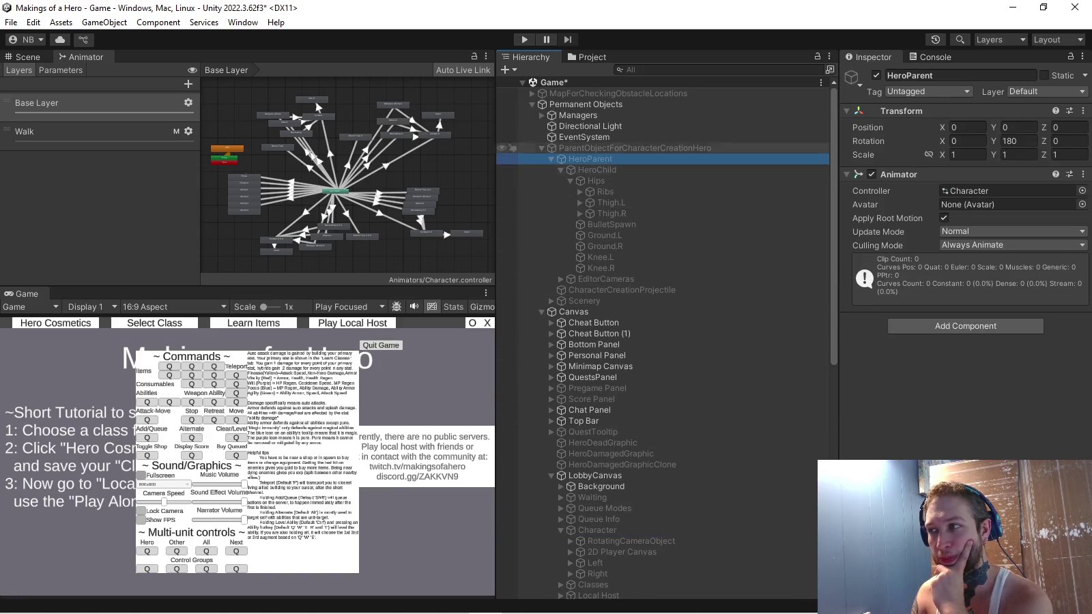
left_click(1014, 140)
type("0")
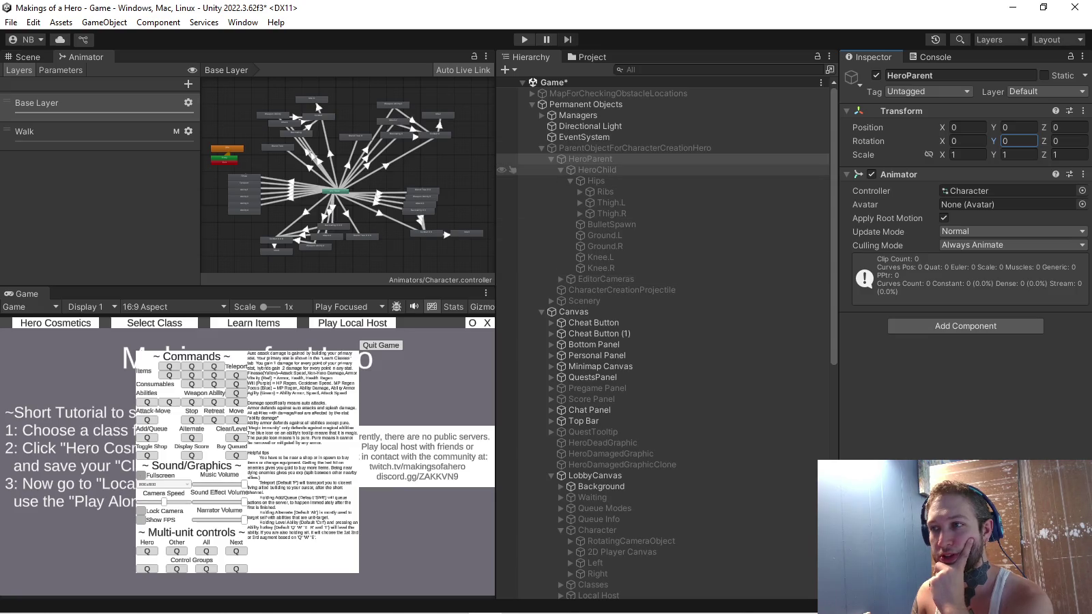
Collapse the Hips, HeroChild and HeroParent branches, select EventSystem and start Play mode
left_click(570, 181)
left_click(595, 181)
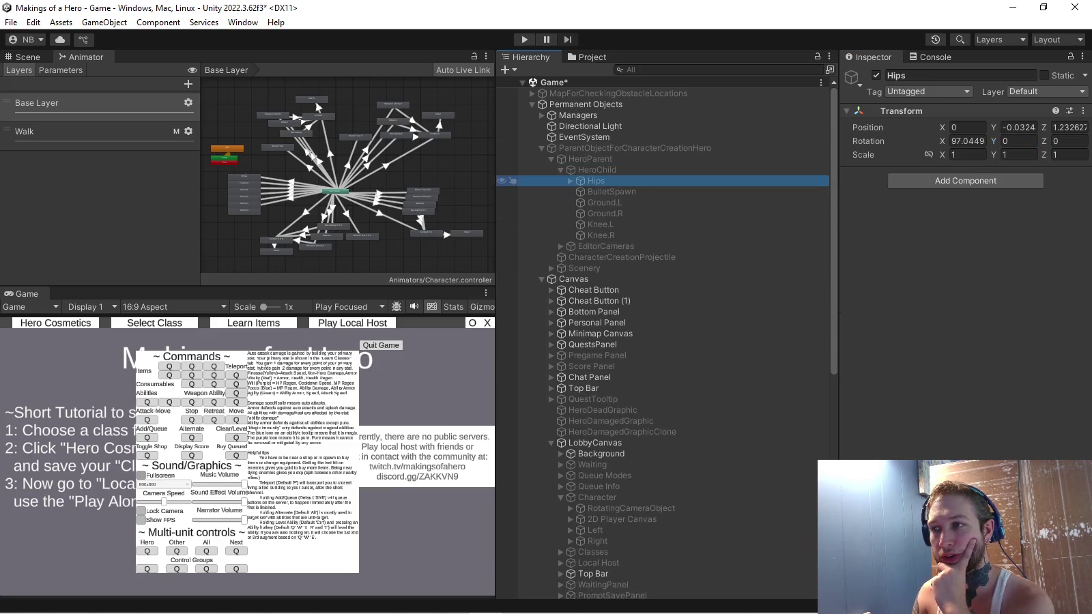
left_click(561, 170)
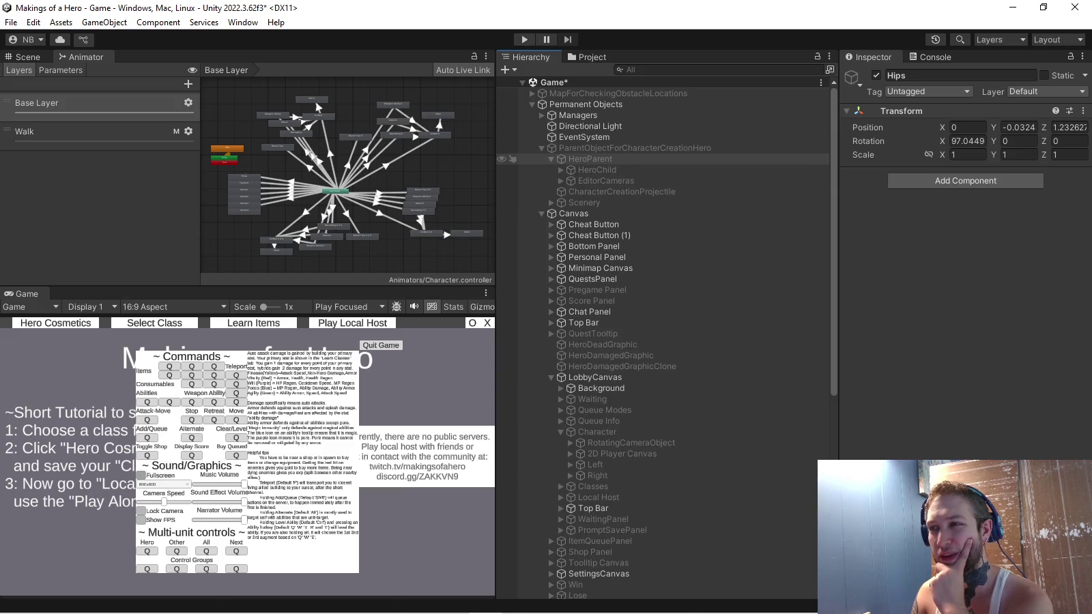
left_click(552, 159)
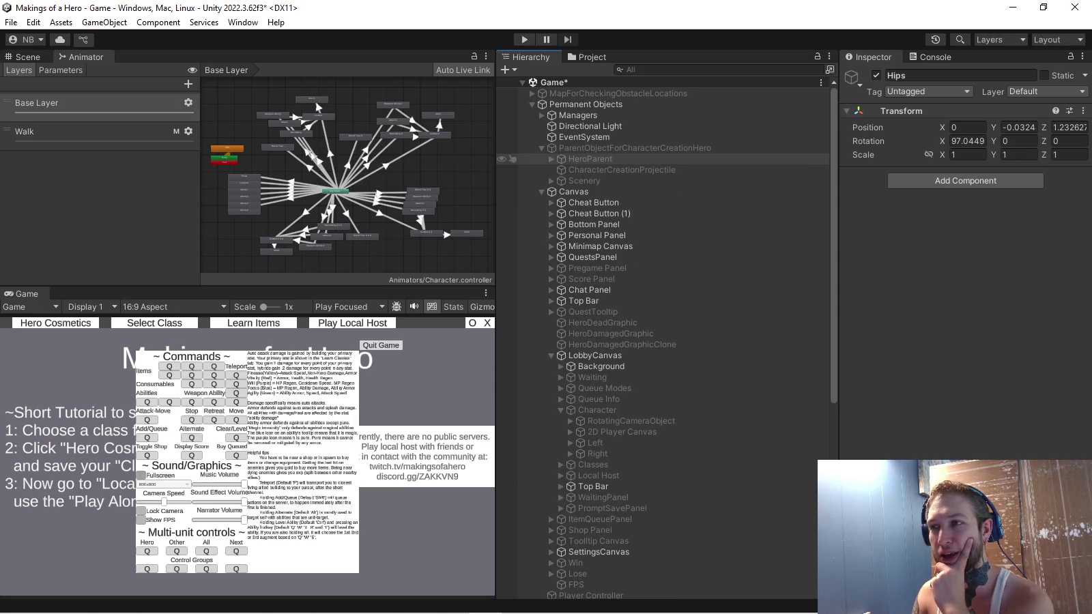
left_click(584, 137)
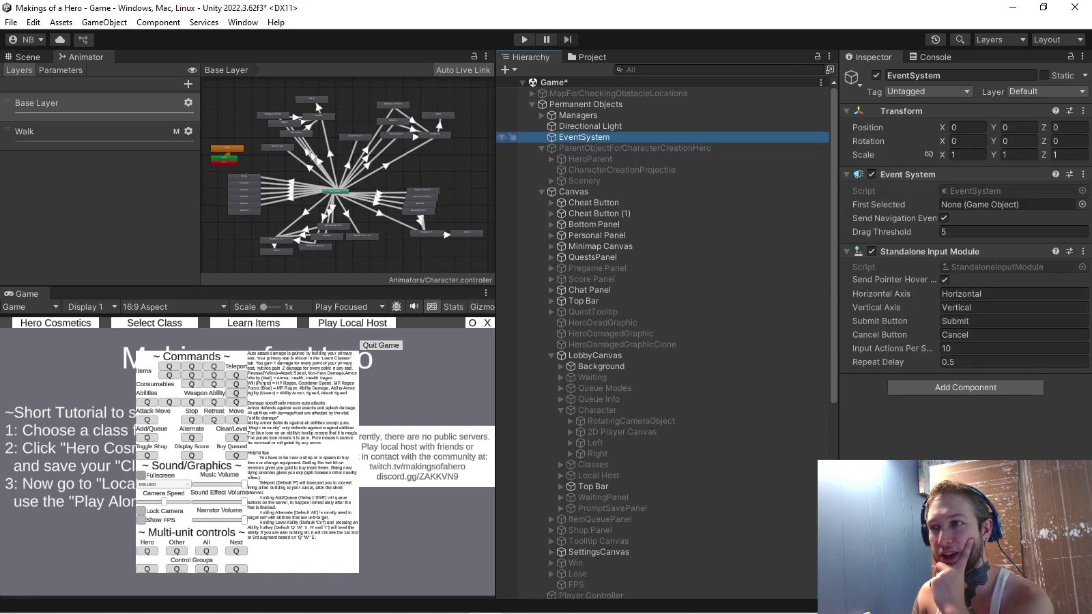
key("ctrl+p")
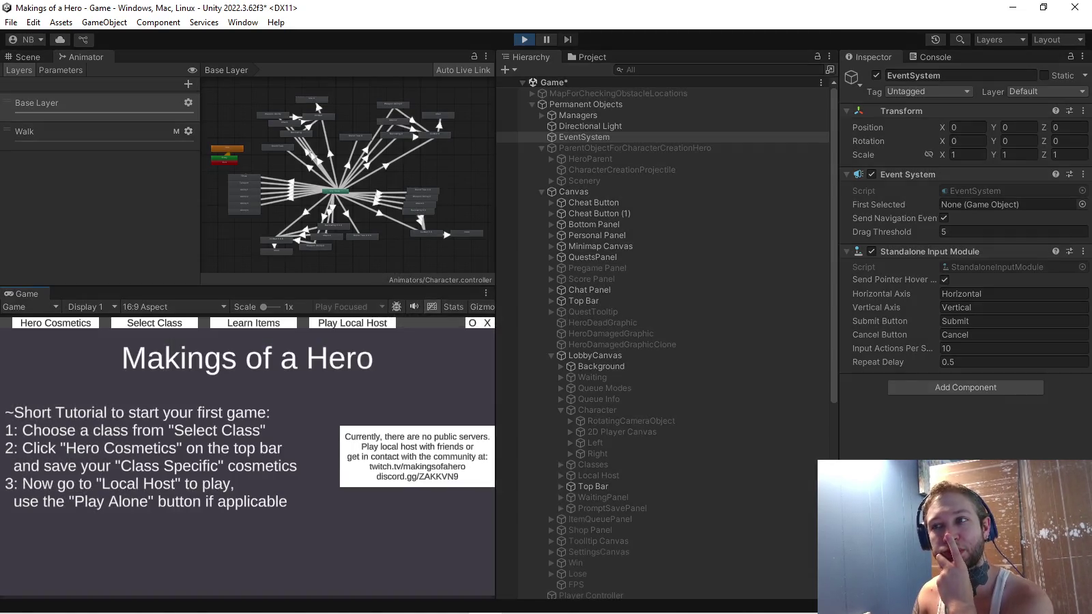
Open the Hero Cosmetics screen in the running game and select the Idle state in the Animator
left_click(56, 323)
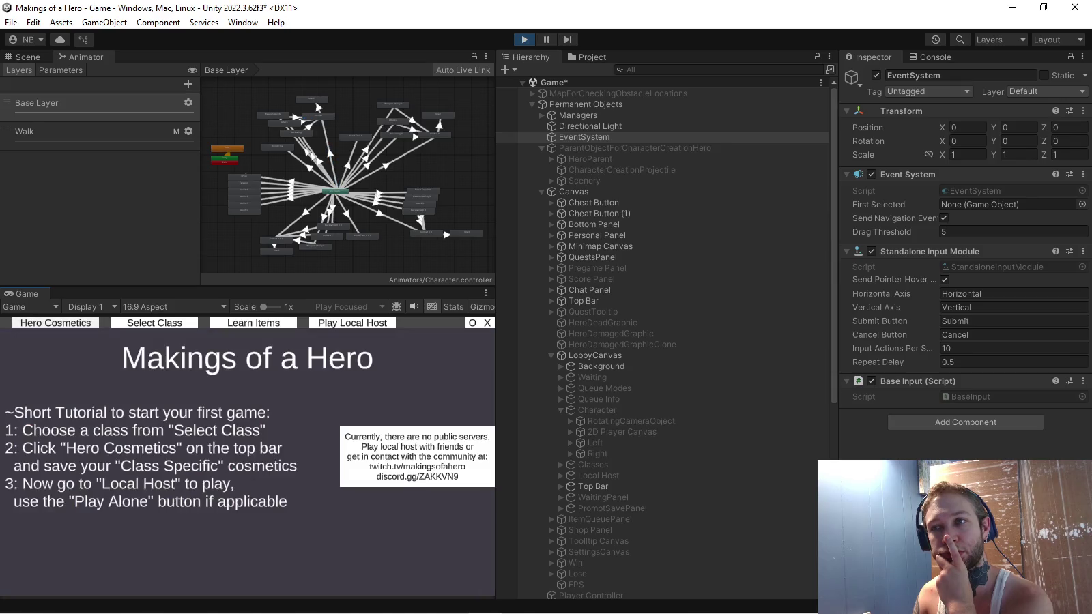
left_click(55, 323)
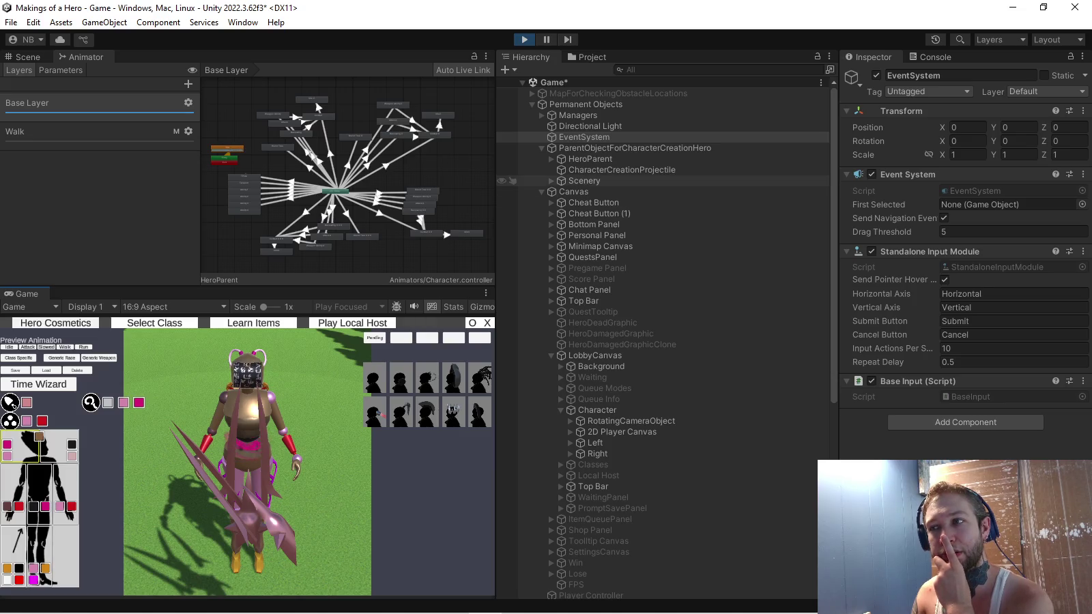
left_click(316, 101)
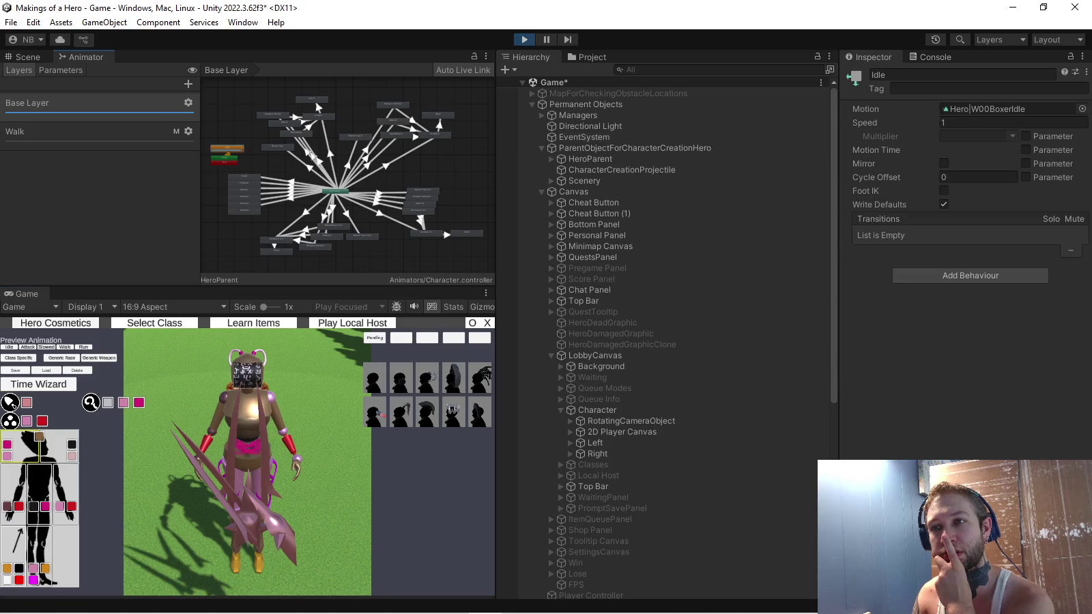
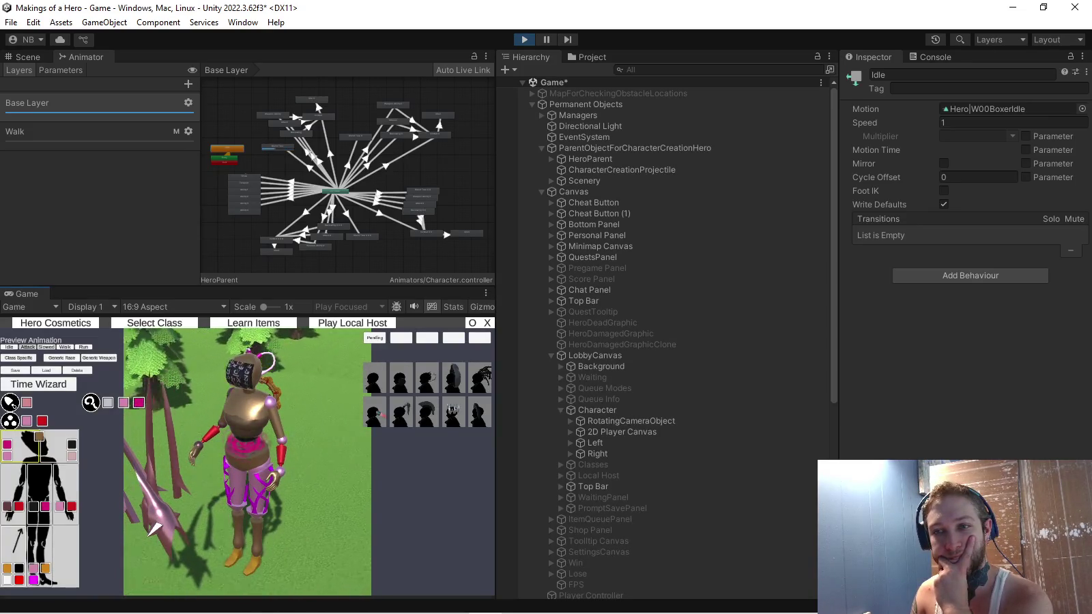
Preview the bow and another weapon used by Marksman, Rune Scribe, Machinist, Rogue and Thief
left_click(91, 403)
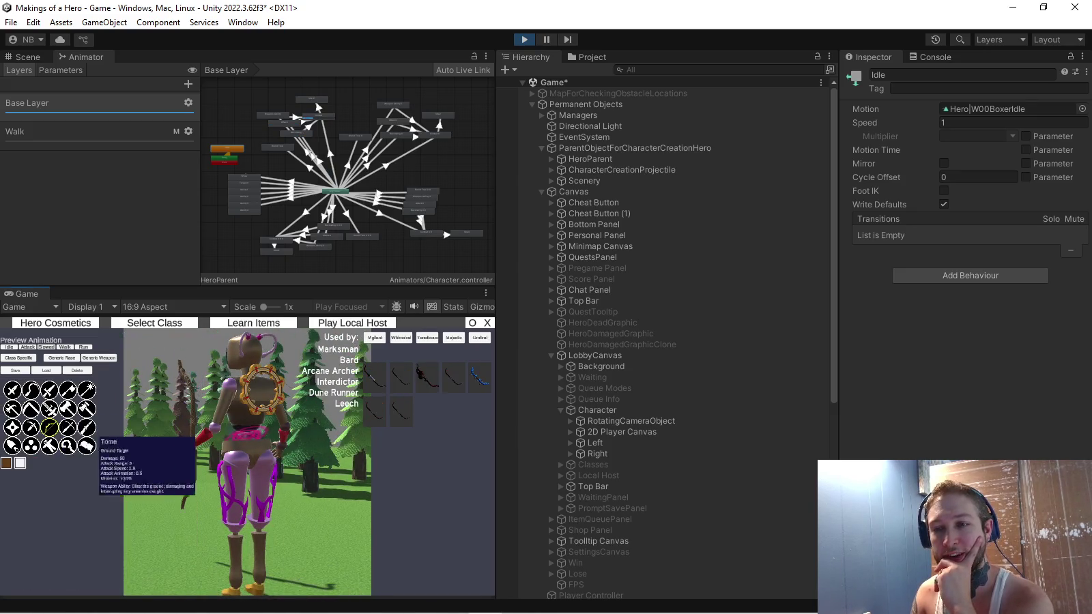
left_click(49, 428)
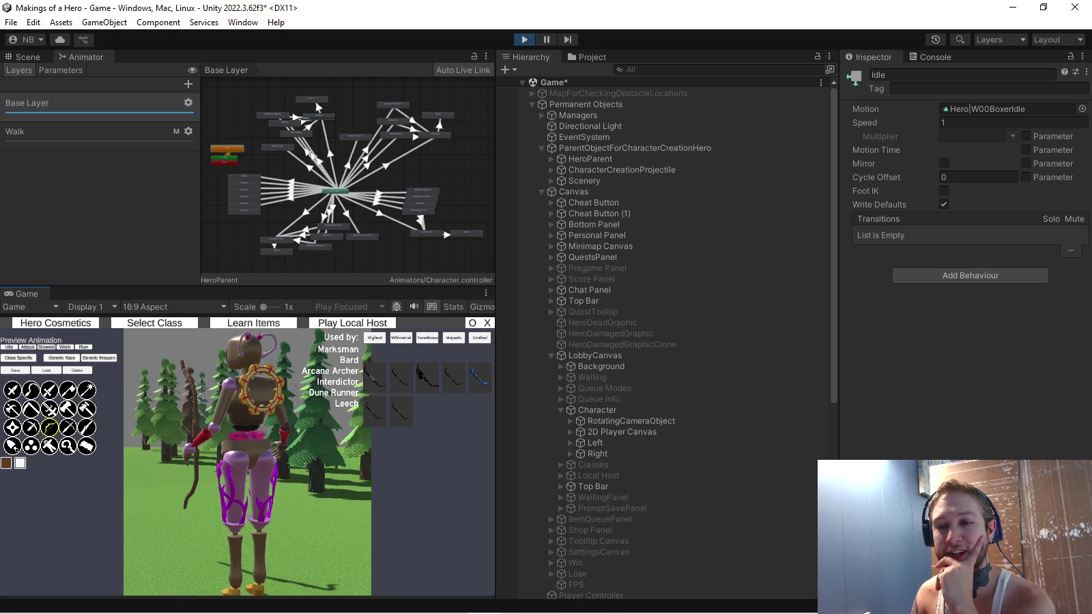
mouse_move(44, 422)
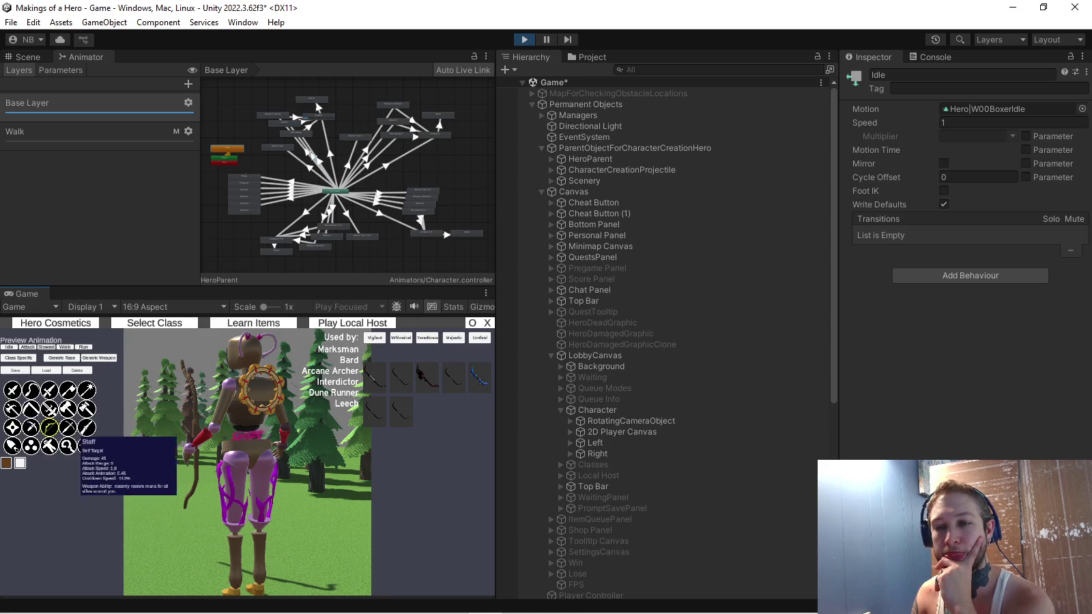
left_click(31, 428)
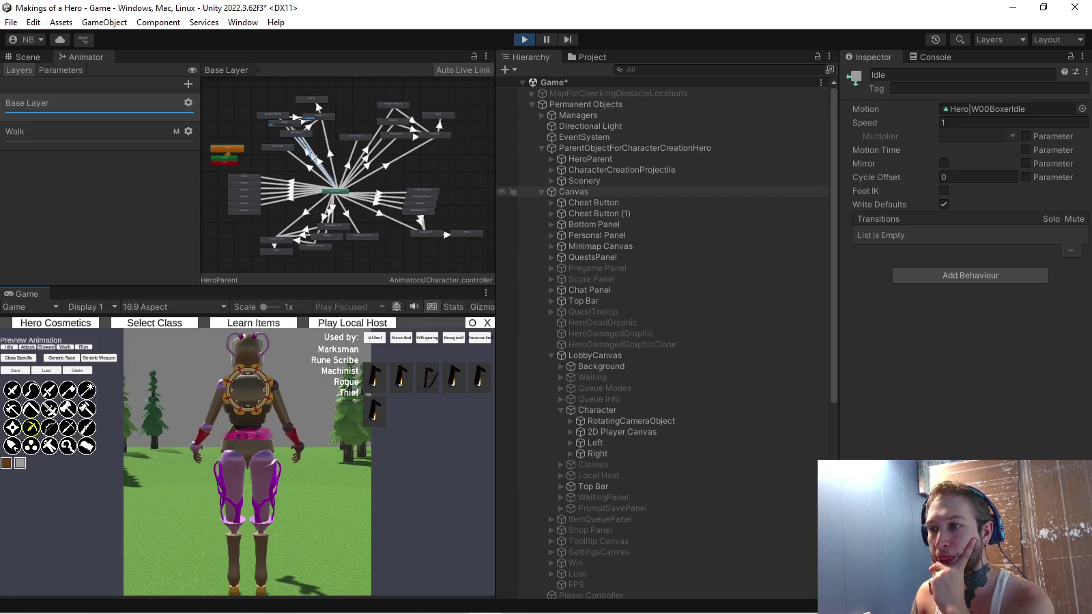
Expand HeroParent > HeroChild and inspect its Hips and BulletSpawn objects
left_click(552, 159)
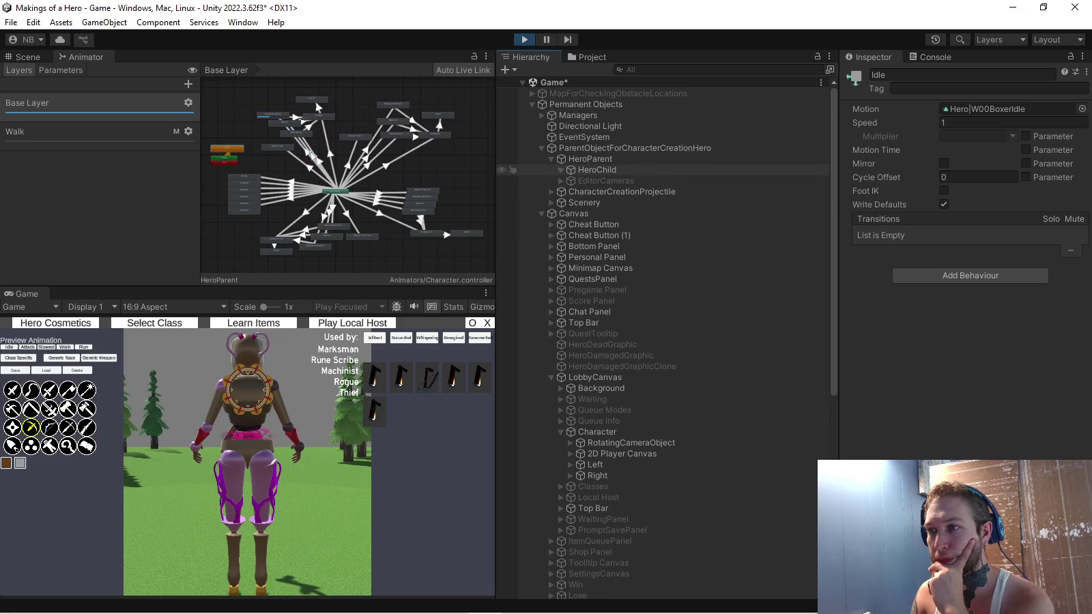
left_click(561, 170)
left_click(611, 192)
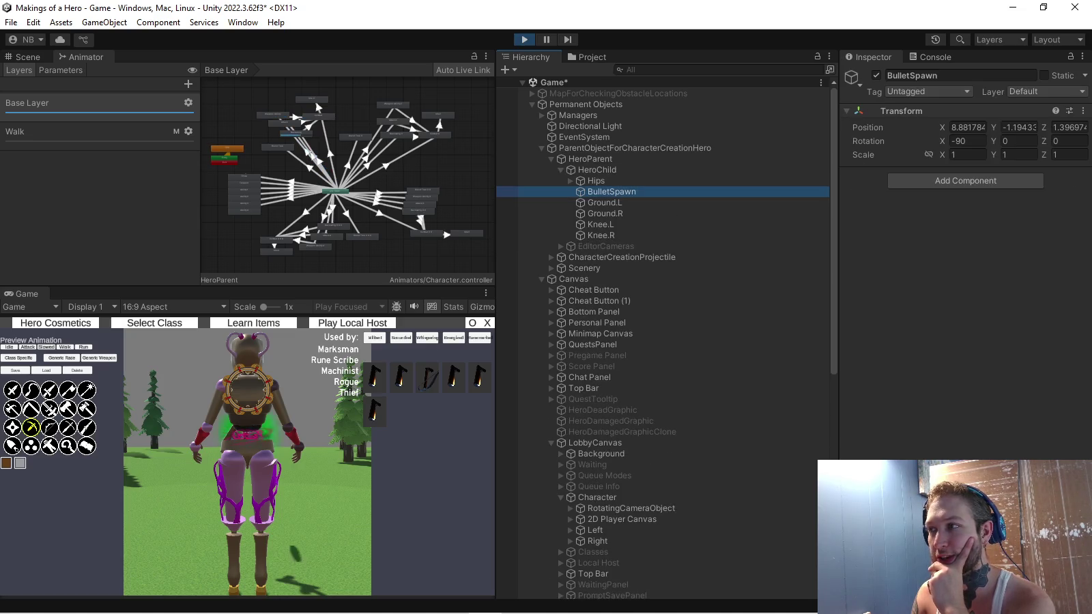
left_click(596, 181)
left_click(611, 192)
left_click(596, 181)
left_click(611, 191)
Set the Combat state's motion to W00FeralRun after briefly trying W00BoxerIdle
left_click(335, 191)
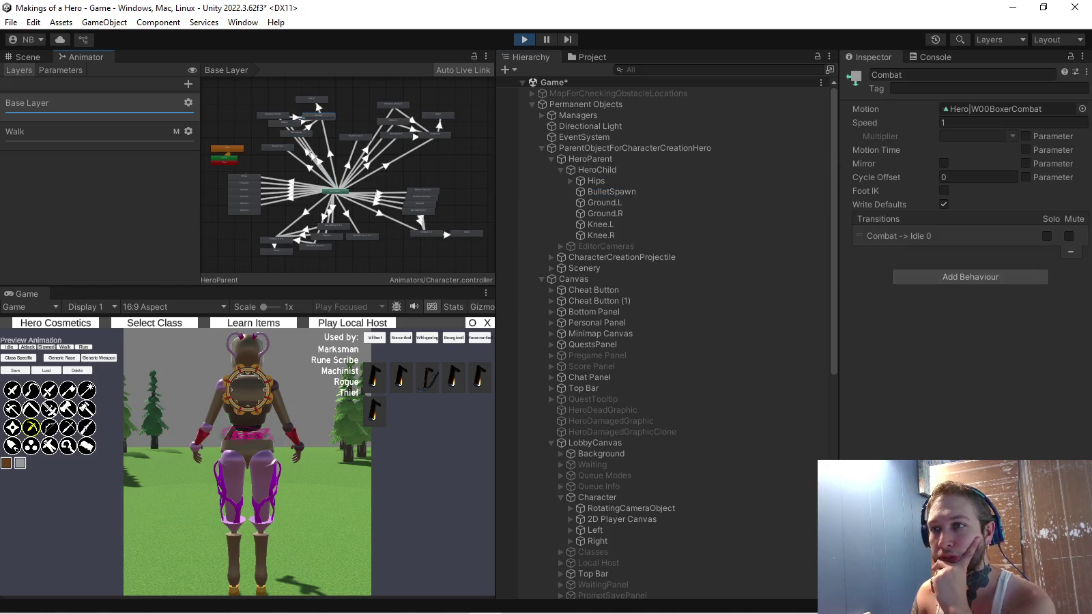
left_click(1082, 108)
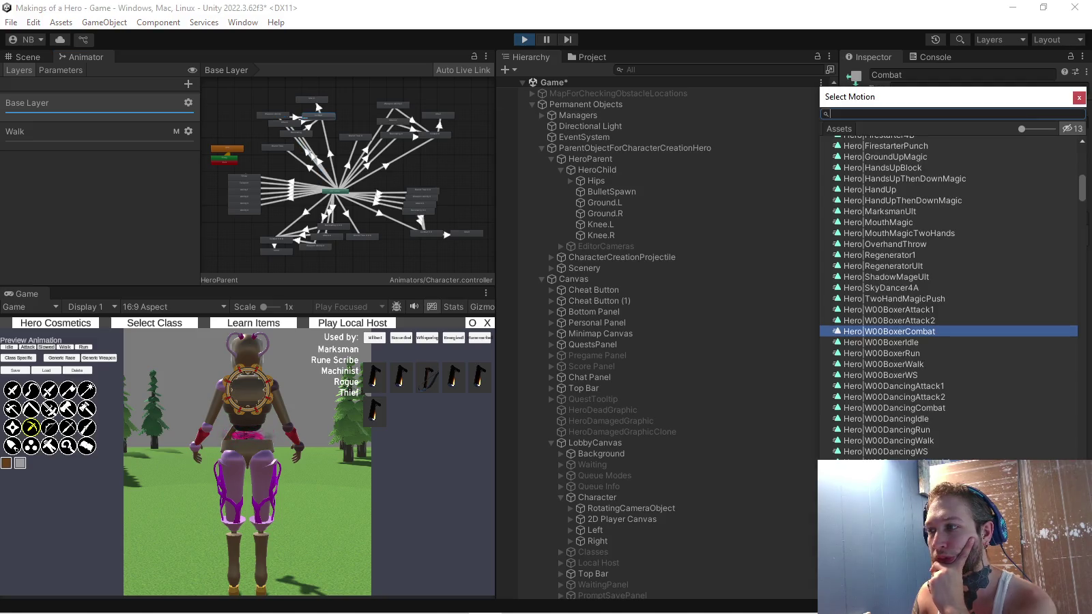
double_click(880, 342)
left_click(1083, 108)
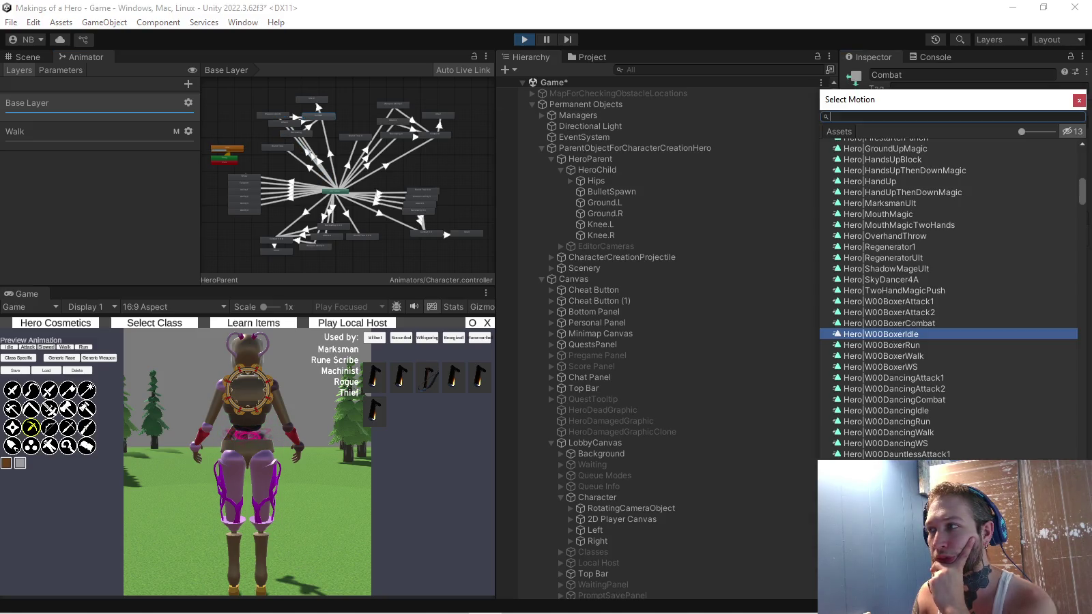
double_click(887, 410)
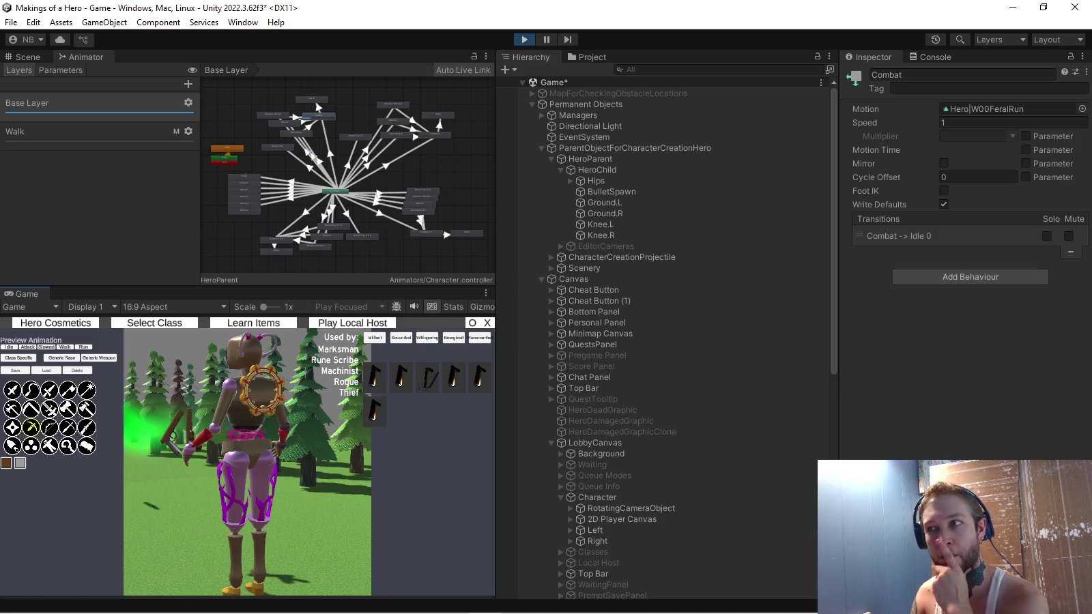
Inspect HeroChild, the character creation parent and HeroParent, then stop the game
left_click(508, 170)
left_click(508, 148)
left_click(508, 159)
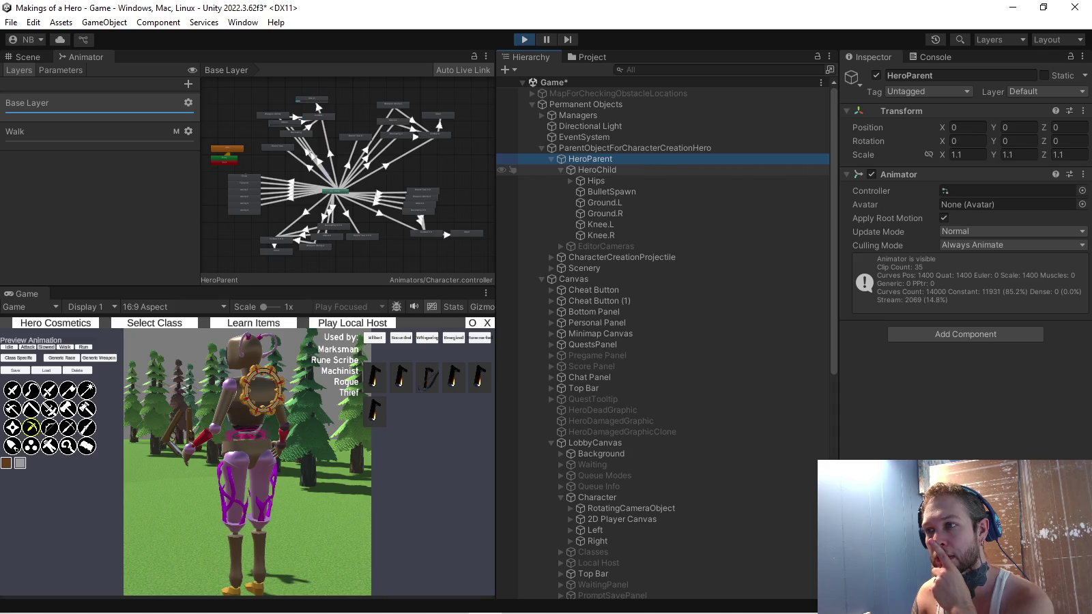
left_click(597, 170)
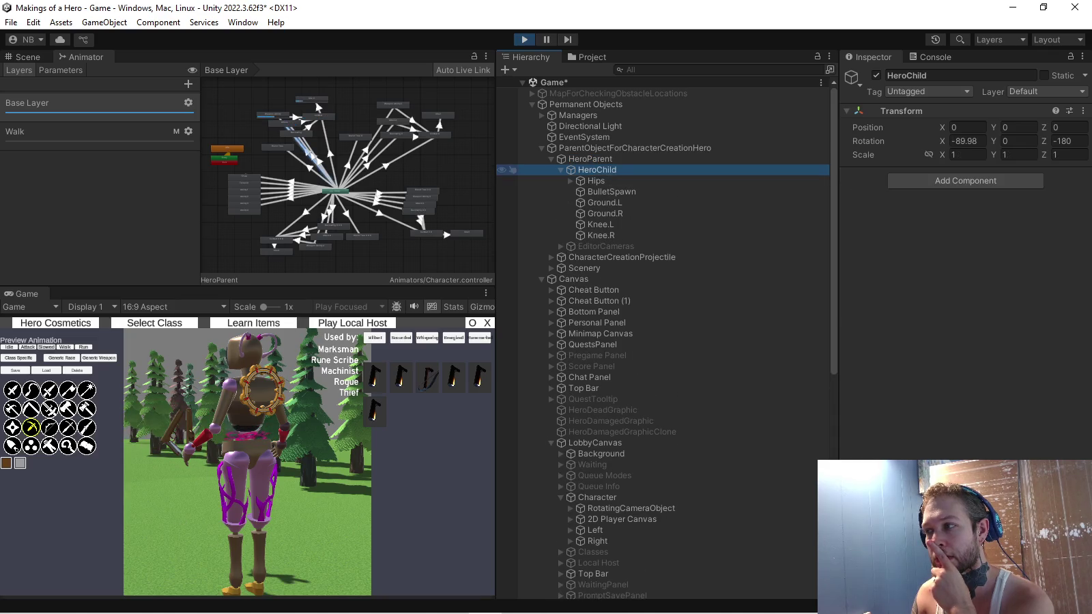
key("ctrl+p")
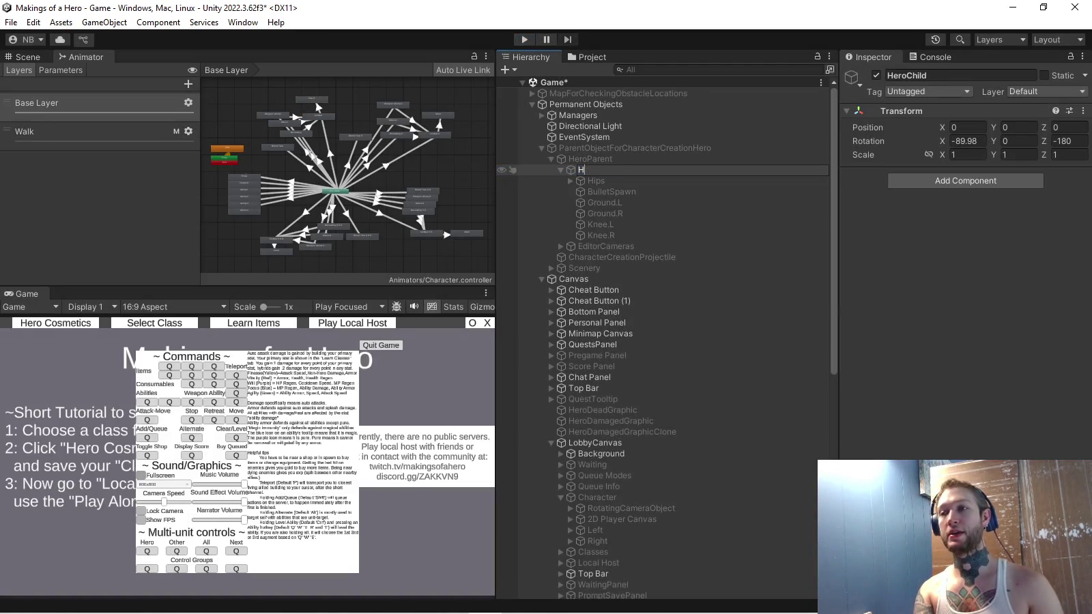
Rename HeroChild to Hero and preview the hero in play mode's cosmetics editor, orbiting the camera
key("Return")
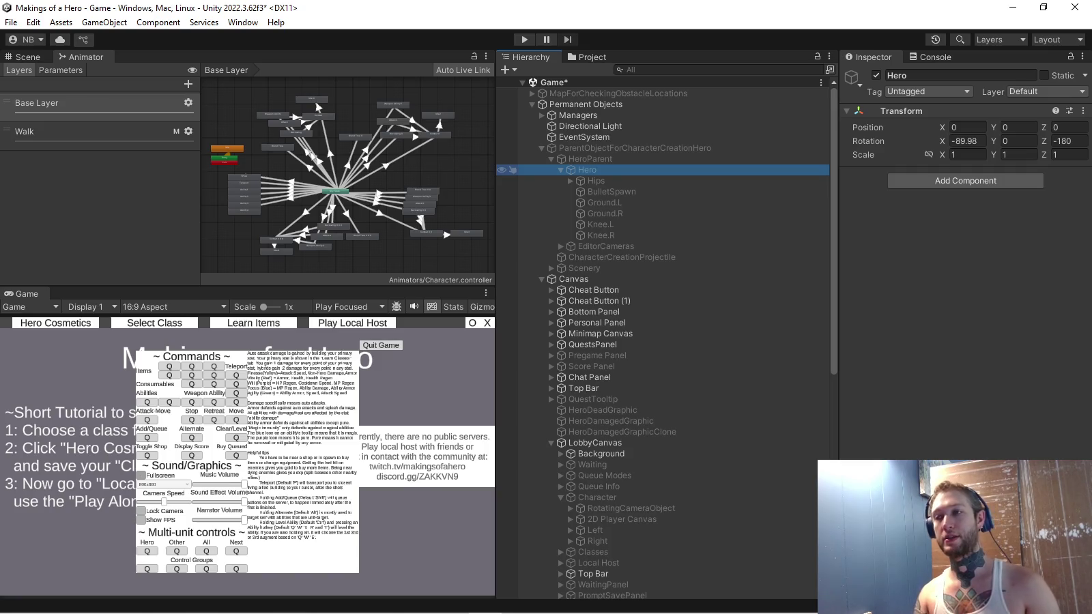
key("ctrl+p")
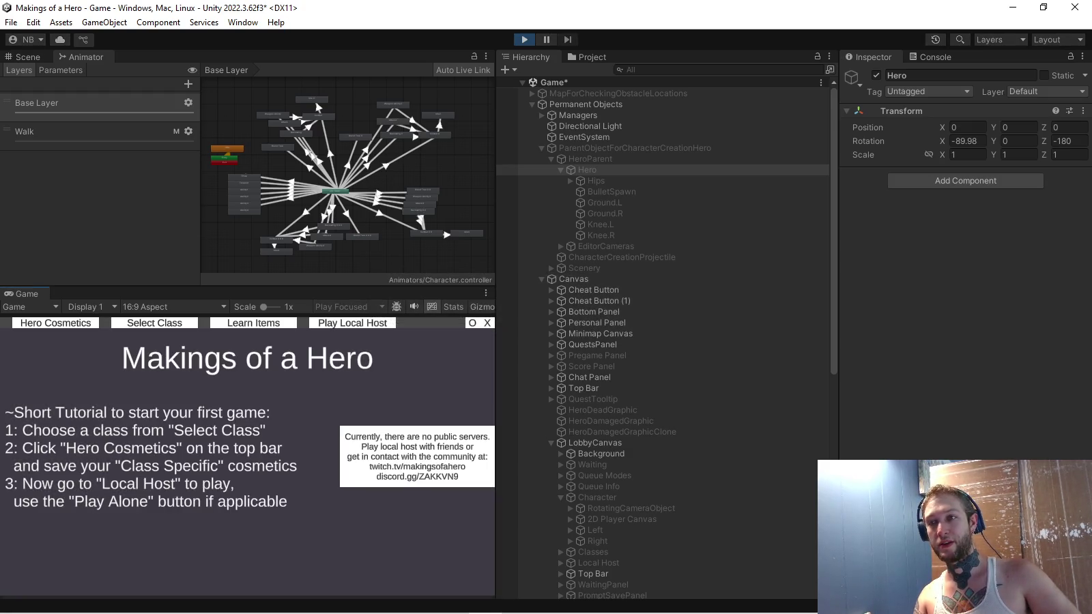
left_click(16, 324)
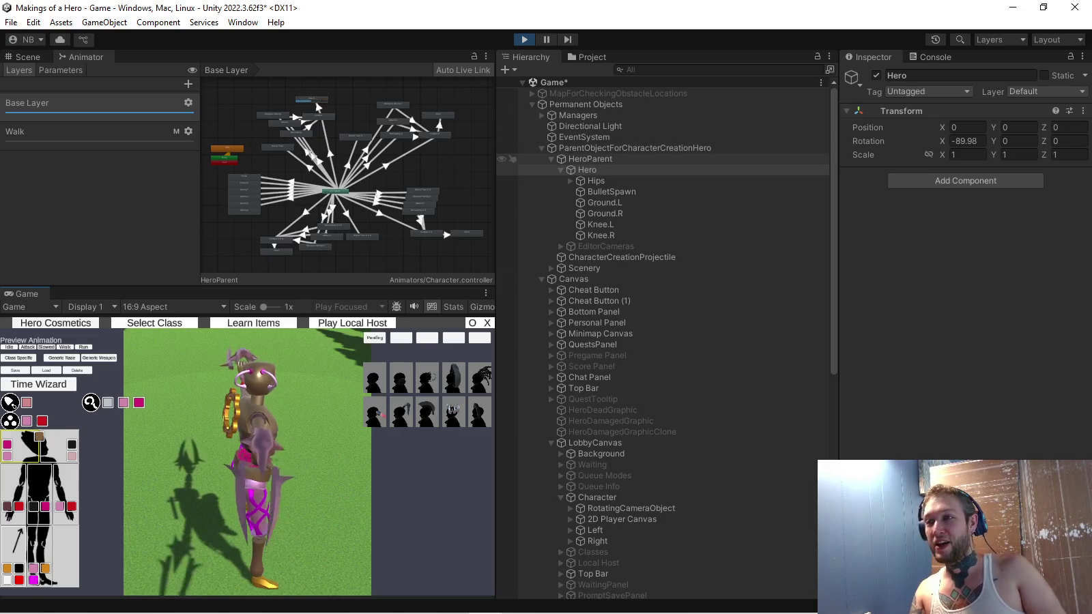
left_click(161, 586)
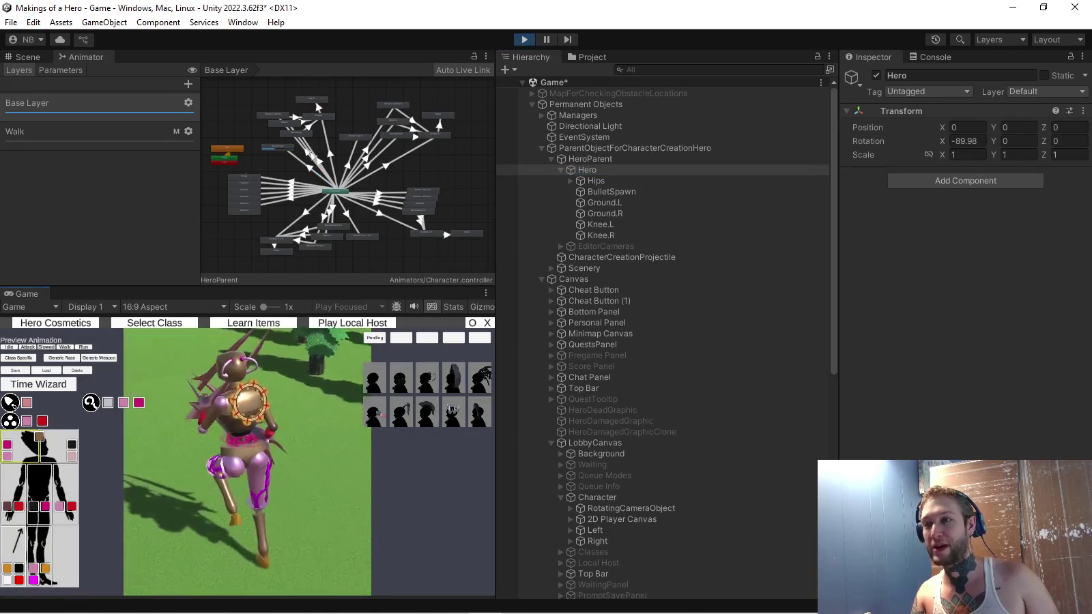
Stop the game and begin editing HeroParent's Y rotation
key("ctrl+p")
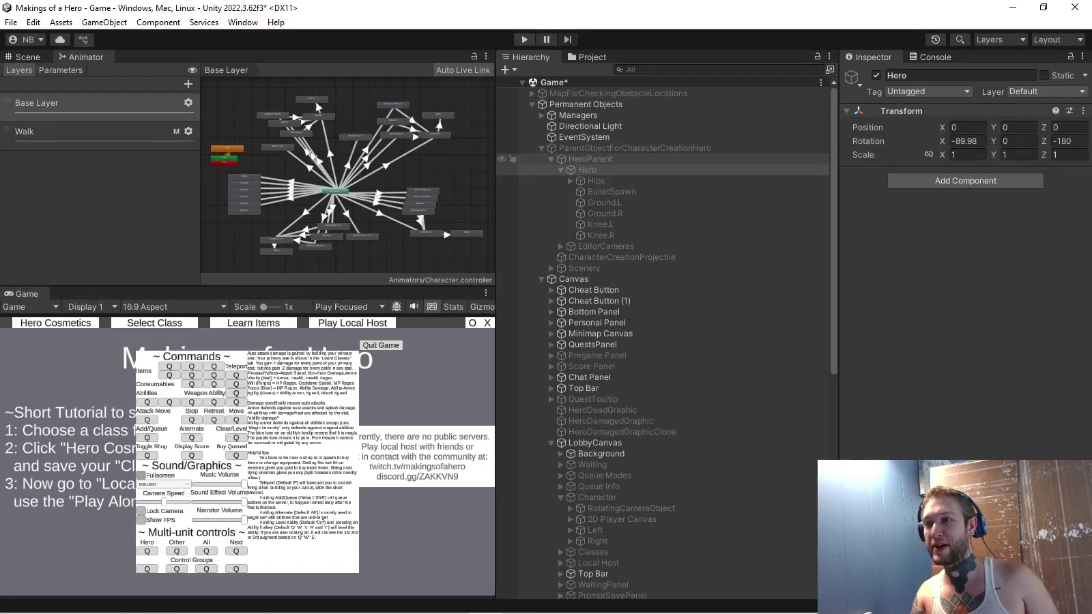
left_click(590, 159)
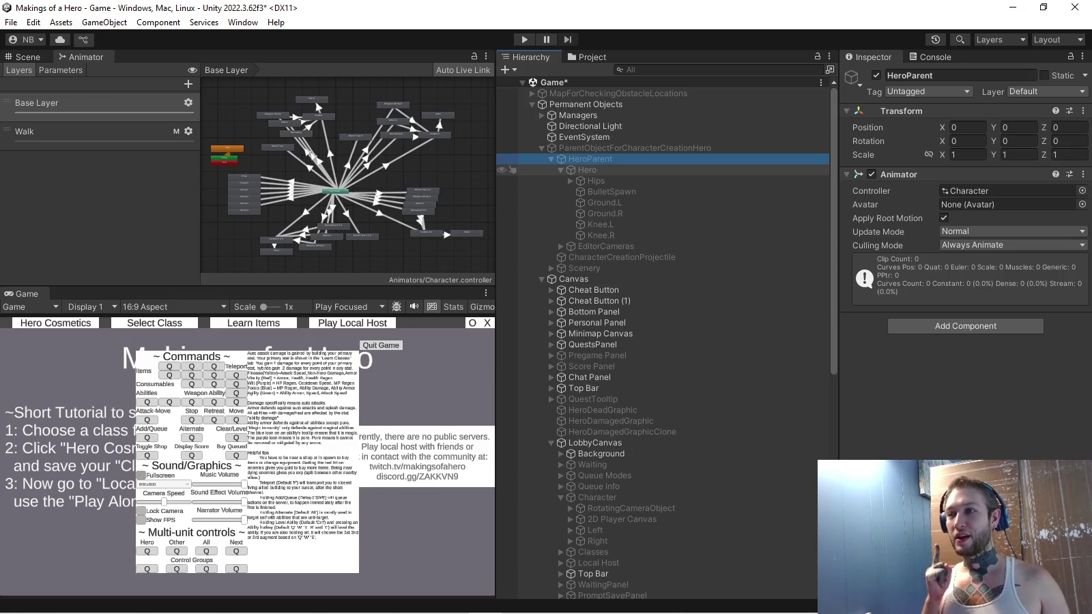
left_click(1019, 141)
type("180")
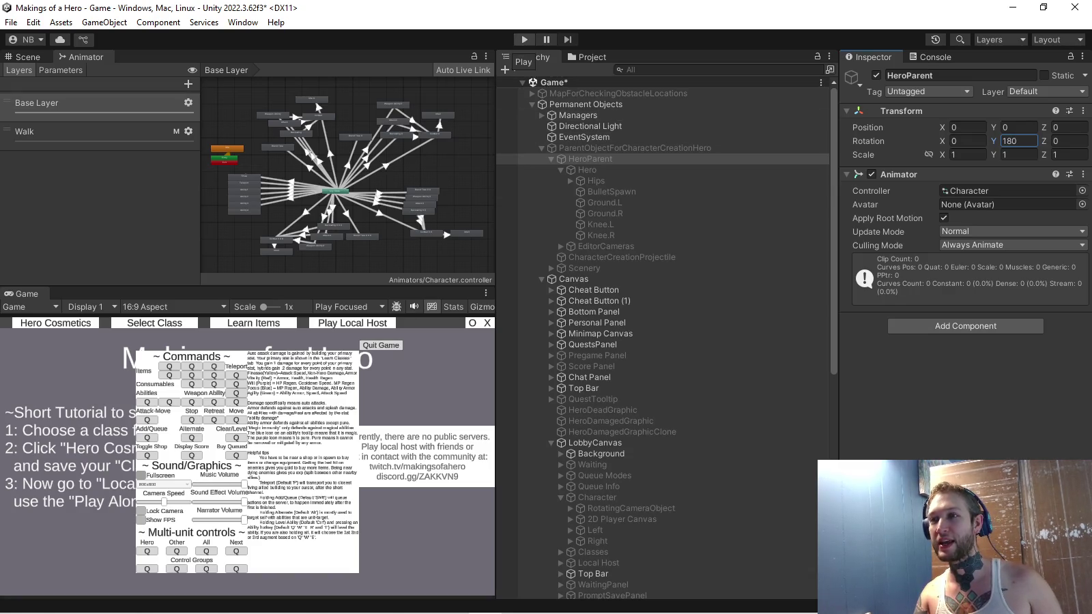
Run the game, open Hero Cosmetics on the leg pieces, and maximize the Game view
left_click(524, 39)
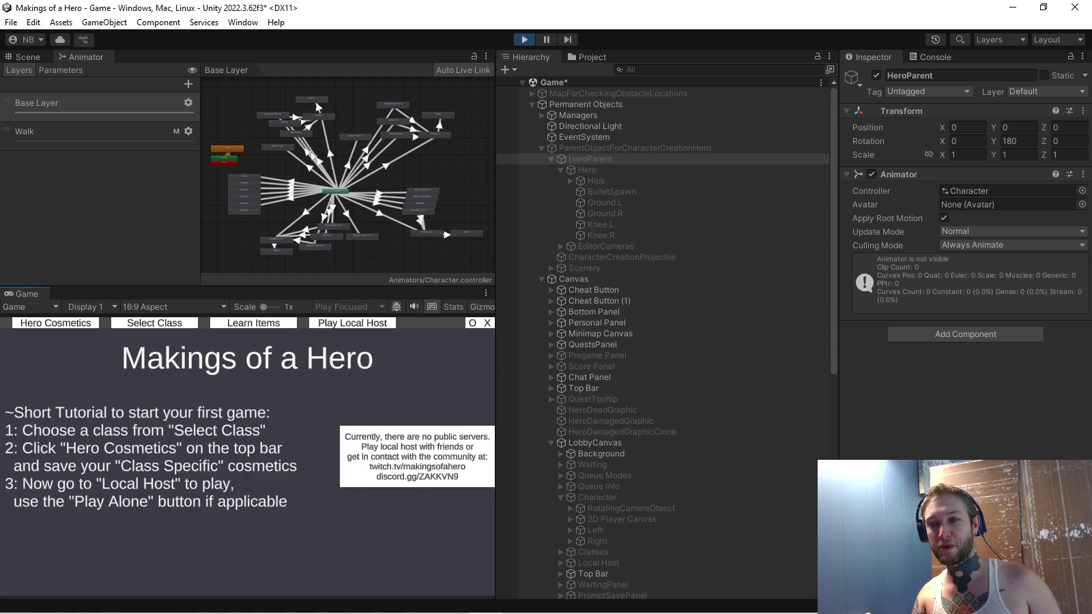
left_click(55, 323)
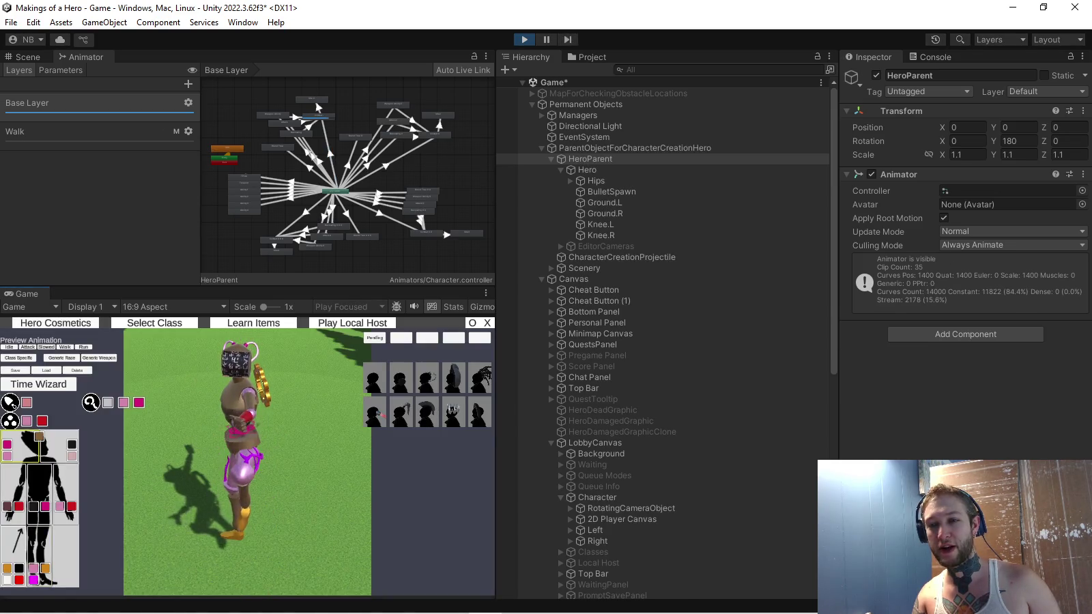
left_click(39, 557)
left_click(486, 293)
left_click(509, 342)
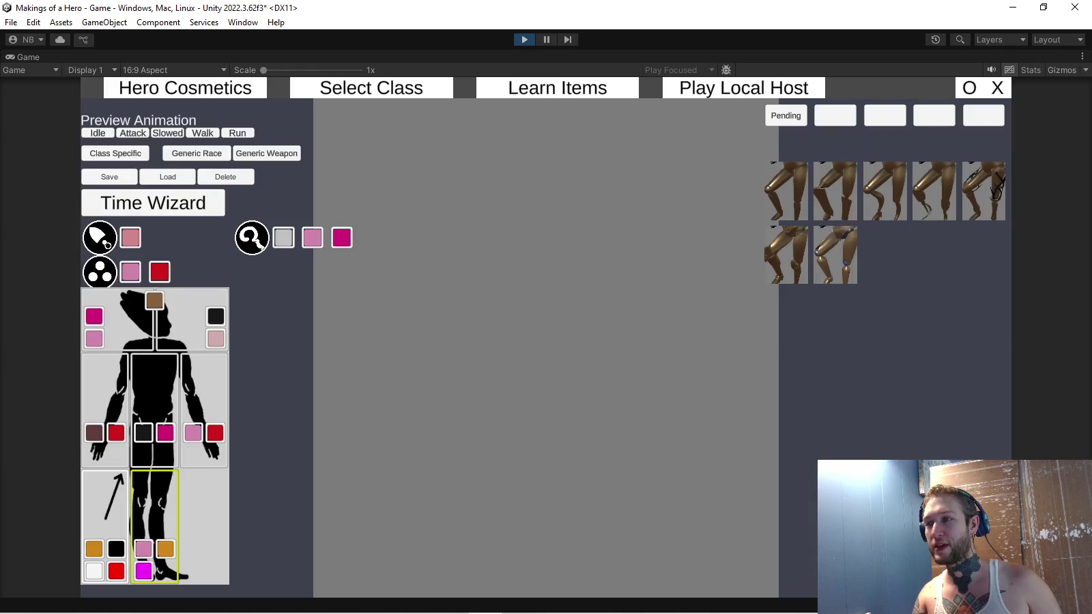
Try several leg pieces, settling on the red one, then restore the normal layout
left_click(786, 191)
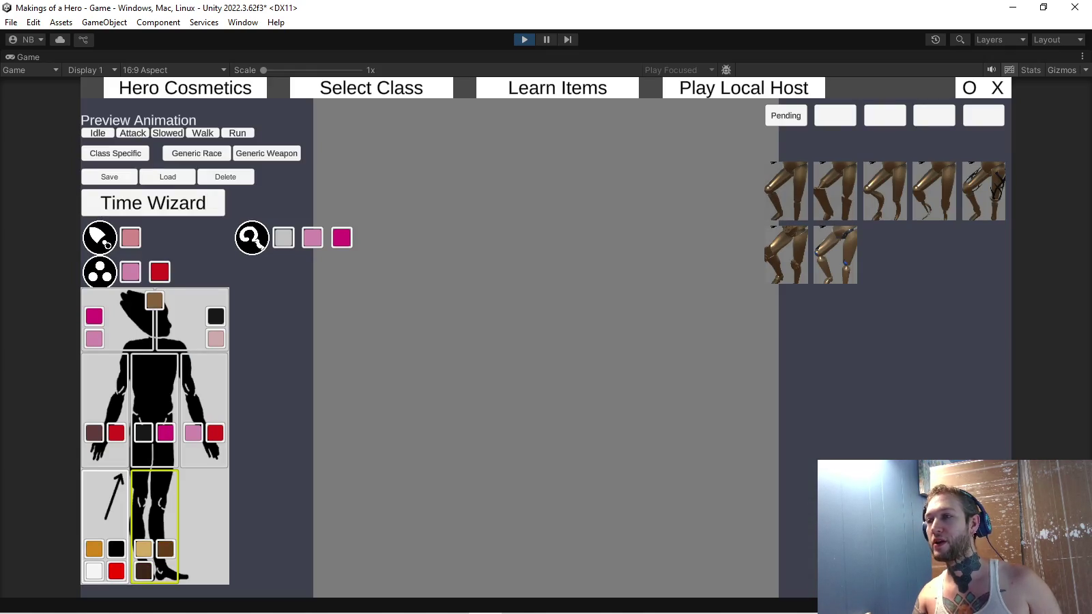
left_click(837, 254)
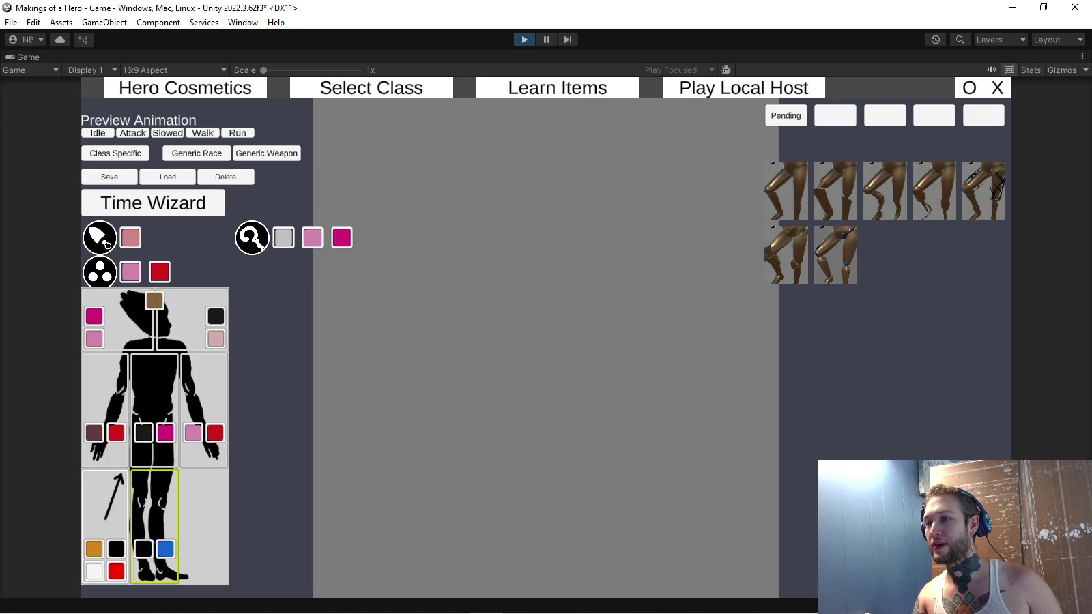
left_click(786, 254)
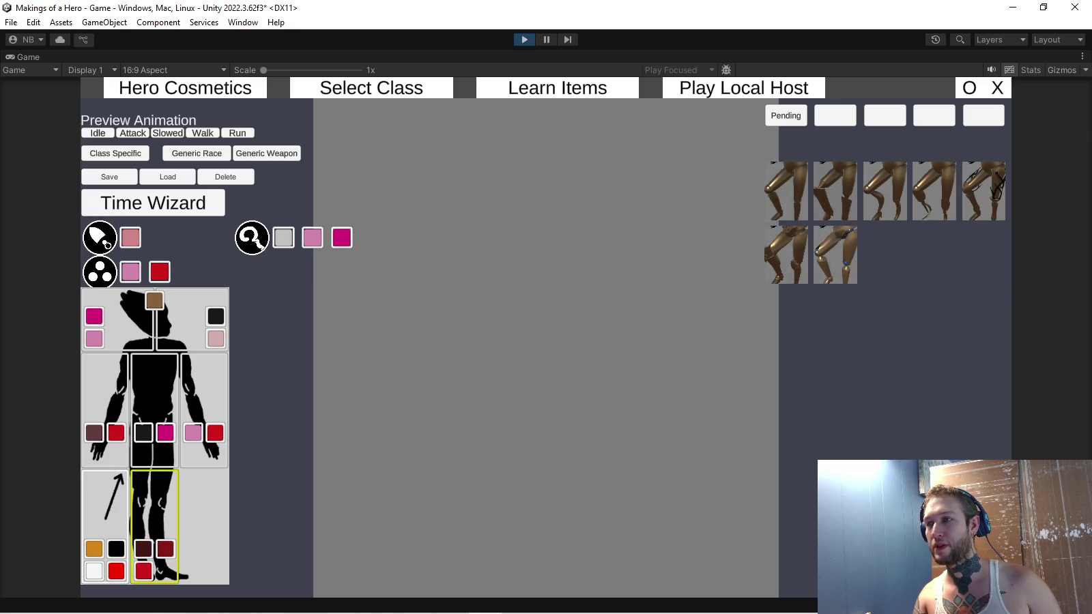
left_click(1083, 57)
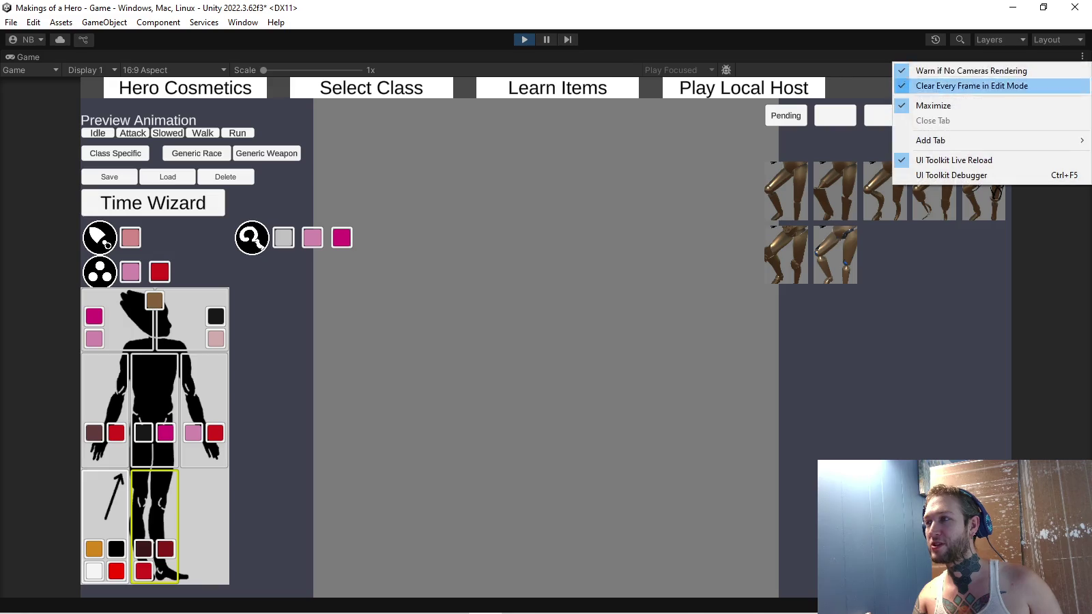
left_click(929, 103)
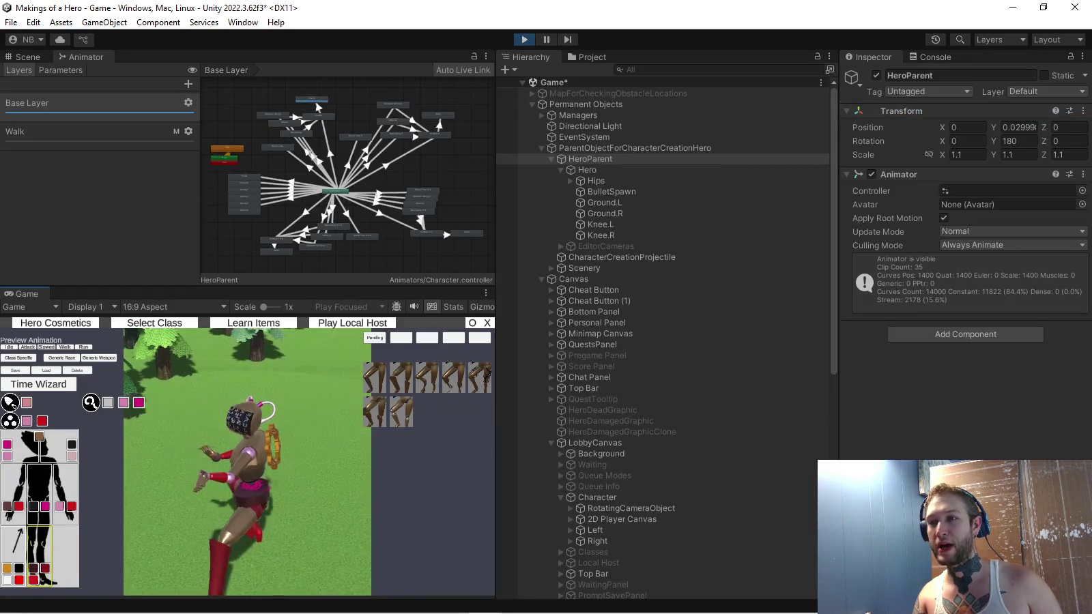
Frame the character creation parent in the Scene view, widen the Hierarchy, and stop the game
left_click(27, 57)
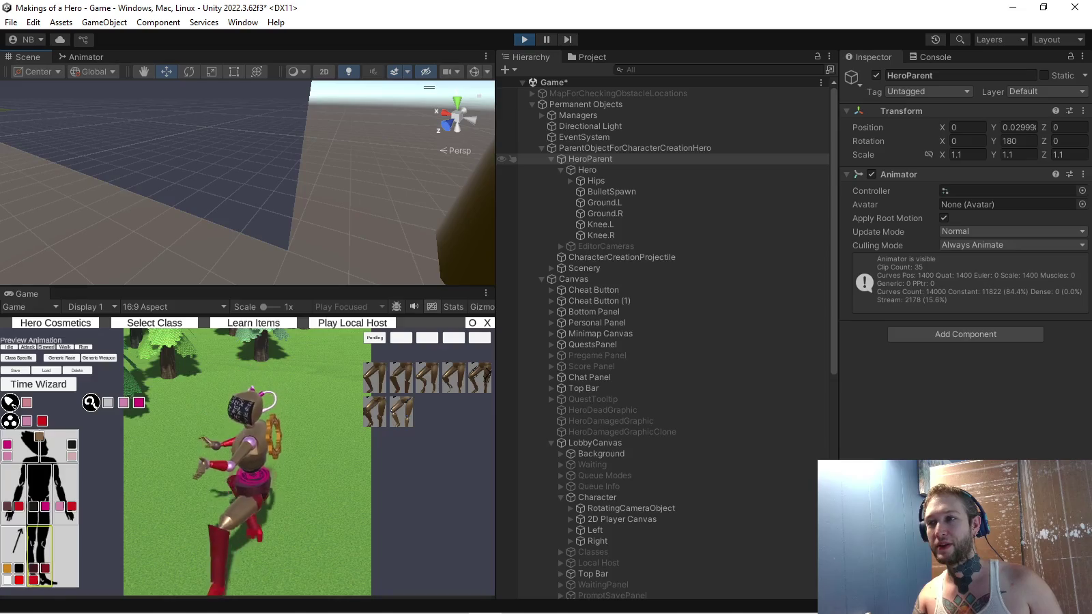
double_click(590, 159)
double_click(634, 148)
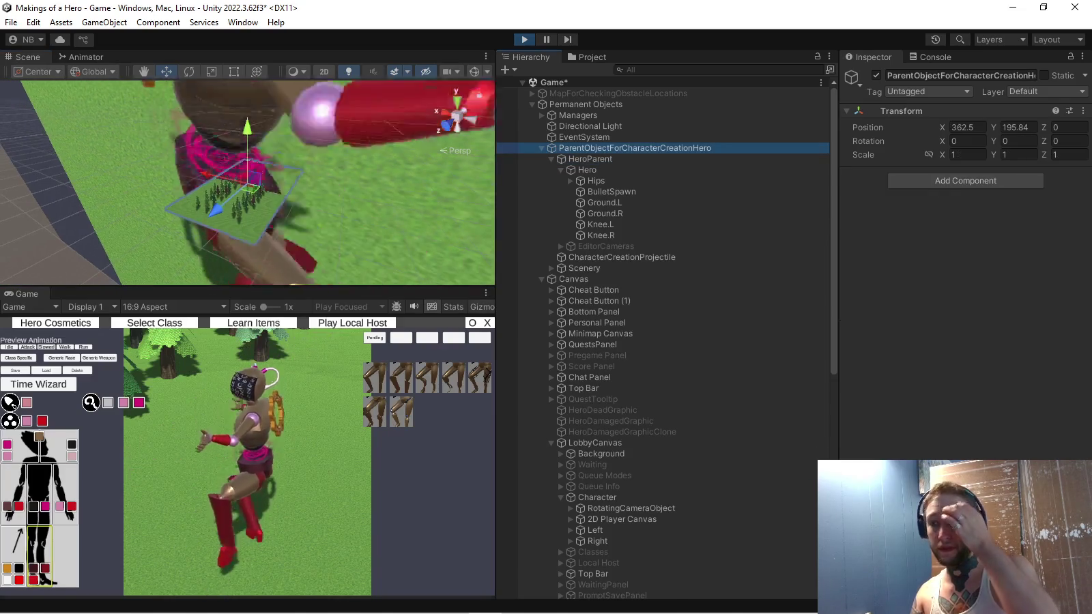
mouse_move(497, 342)
left_mouse_down()
mouse_move(325, 344)
mouse_move(512, 344)
mouse_move(500, 344)
left_mouse_up()
key("ctrl+p")
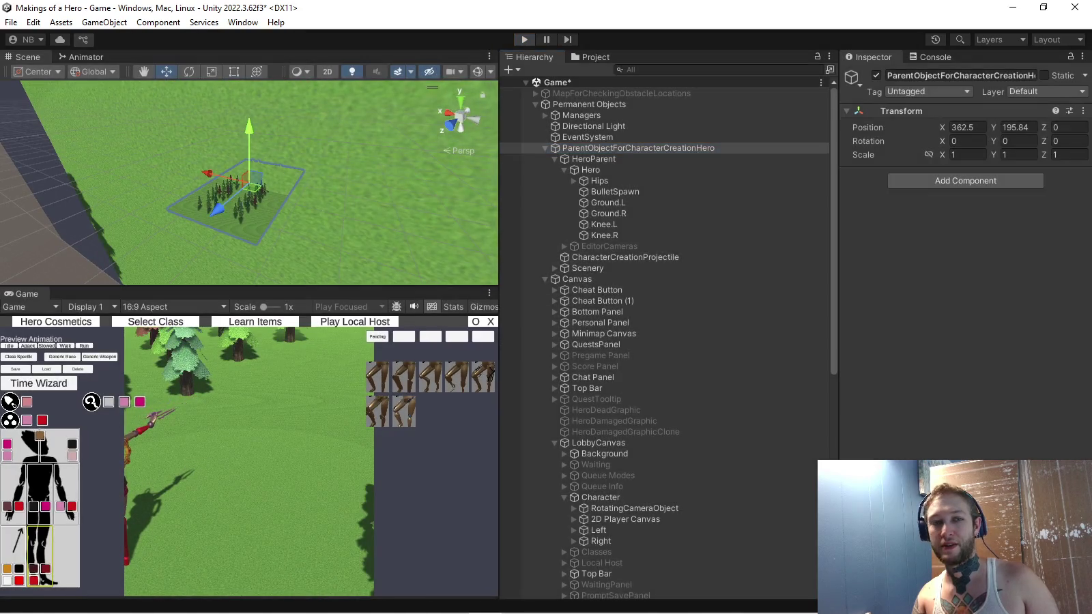
Drag RotatingCameraObject from LobbyCanvas > Character under ParentObjectForCharacterCreationHero
scroll(512, 317, "down", 3)
scroll(512, 317, "down", 3)
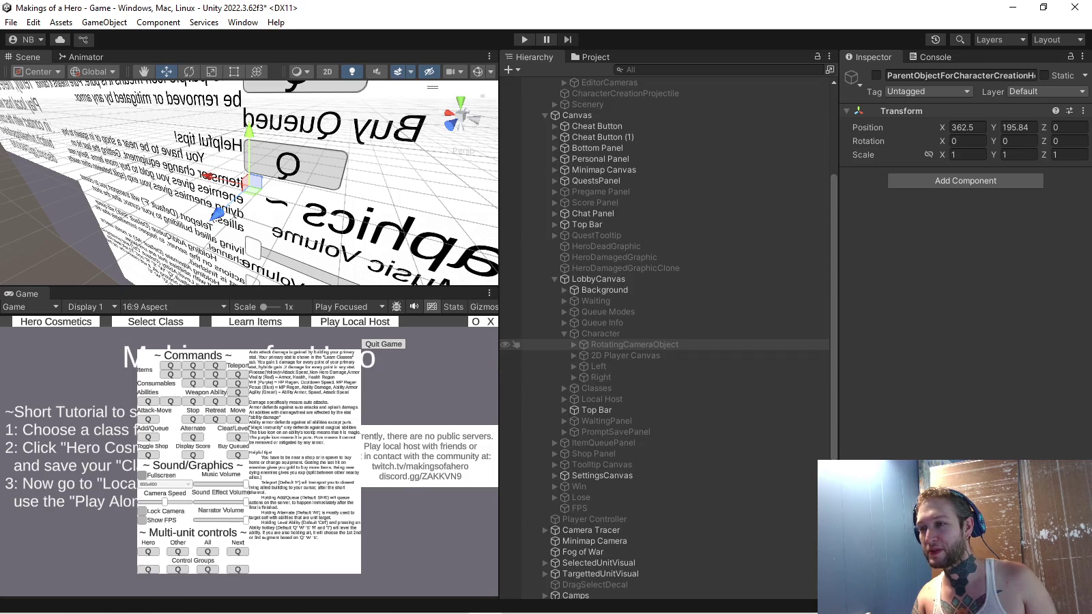
left_click(614, 345)
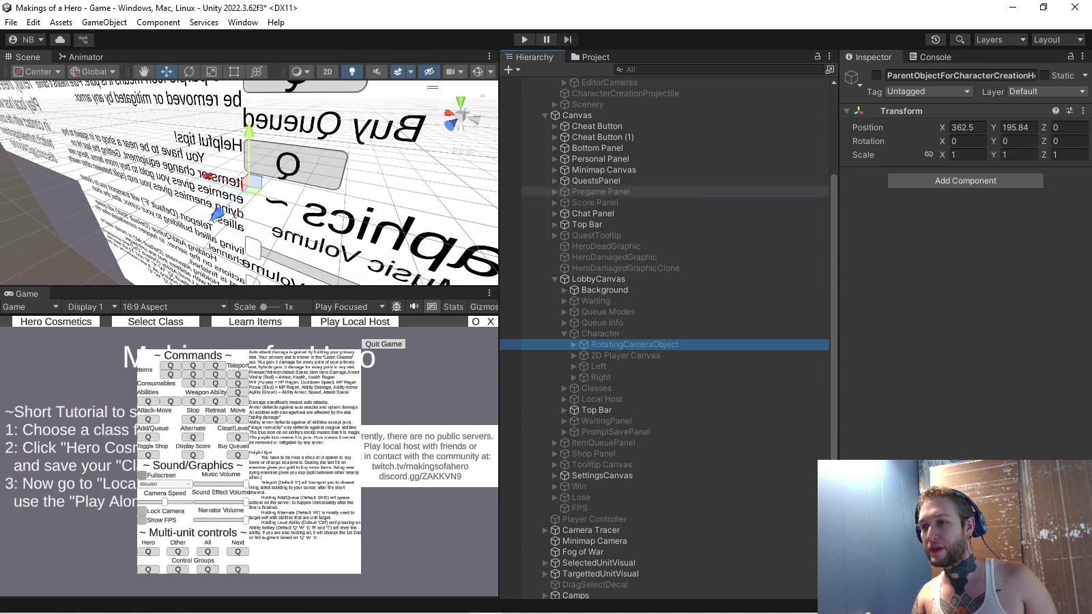
scroll(614, 345, "up", 6)
left_click_drag(614, 87, 614, 156)
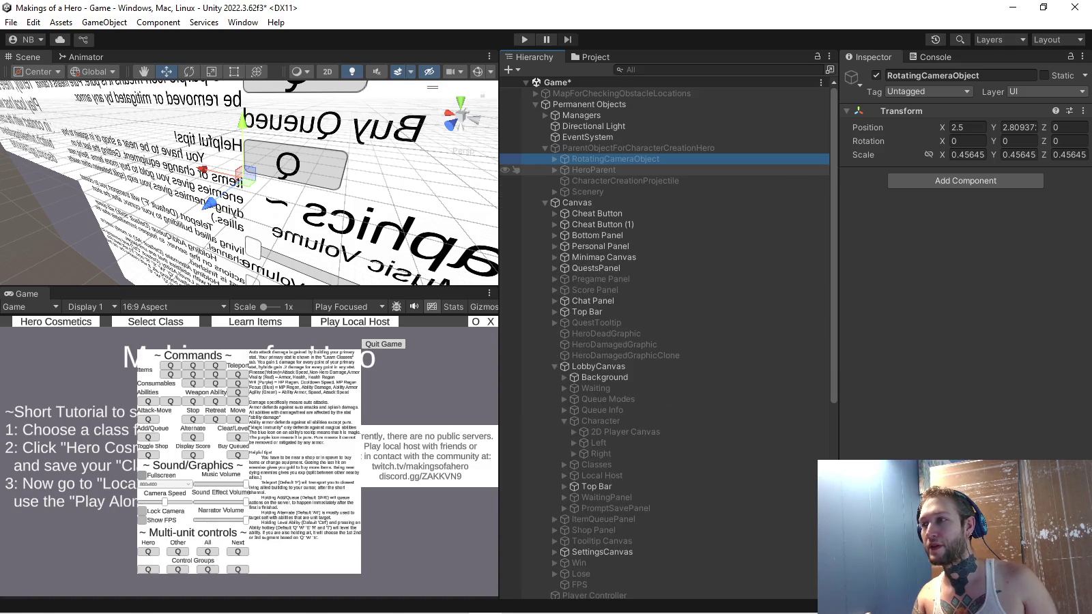
Set RotatingCameraObject's scale to 1 and position to 5, 6.6, 0
left_click(968, 154)
key("Tab")
type("1")
key("Tab")
type("1")
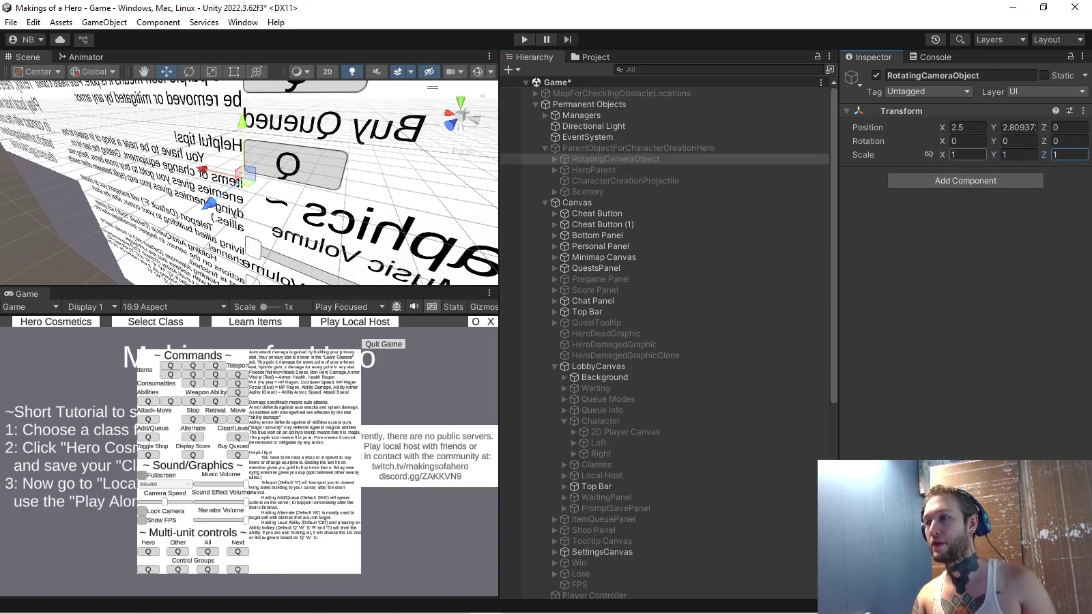
type("5")
type("63")
key("BackSpace")
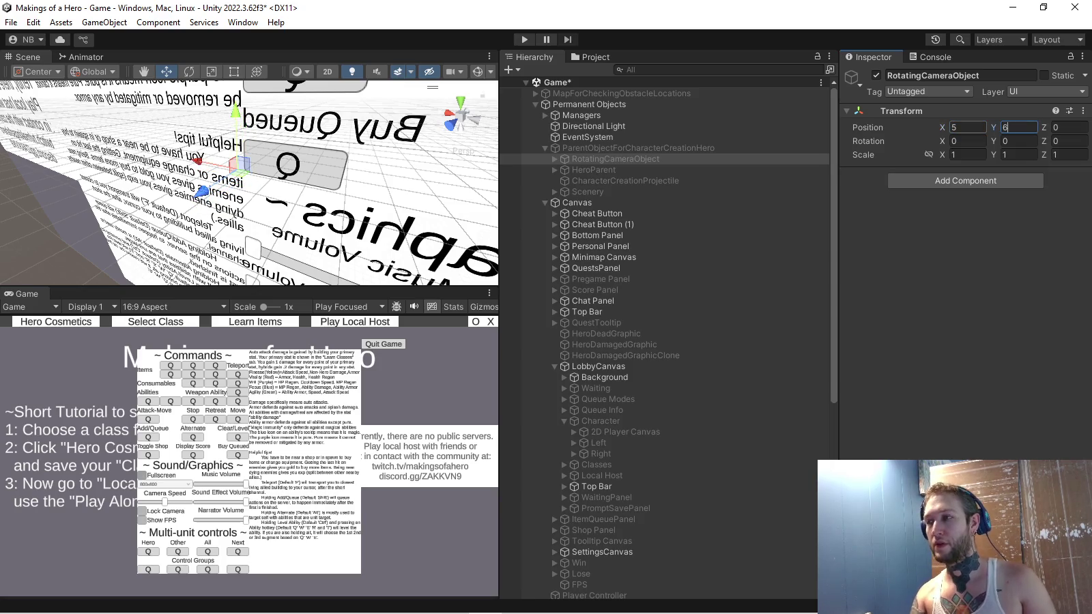
type("6")
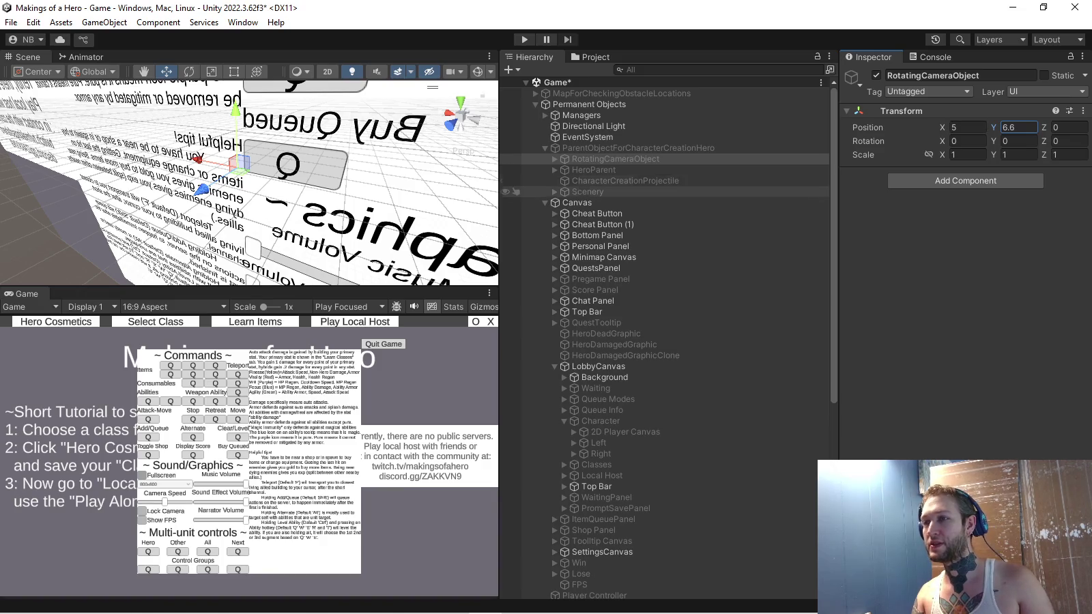
In play mode's cosmetics preview, set the rig's X and Y positions to 0
left_click(524, 39)
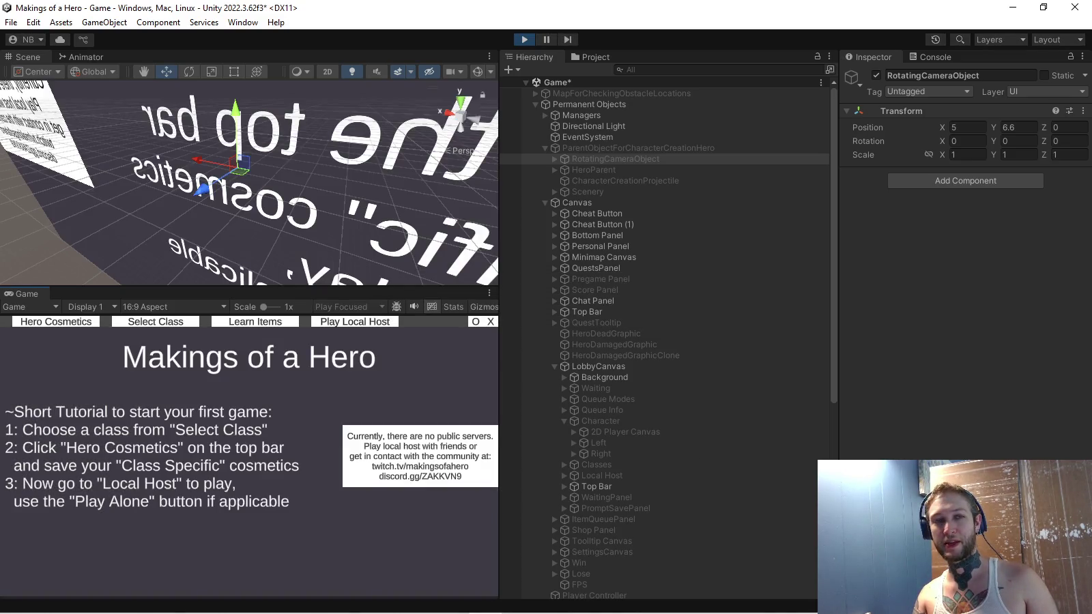
left_click(56, 322)
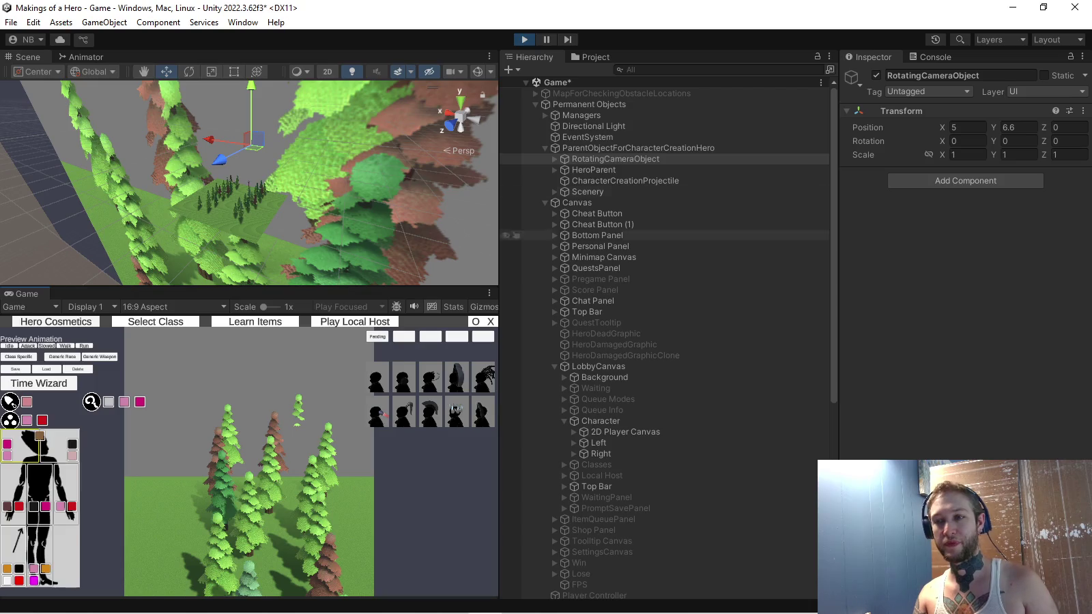
type("0")
key("Return")
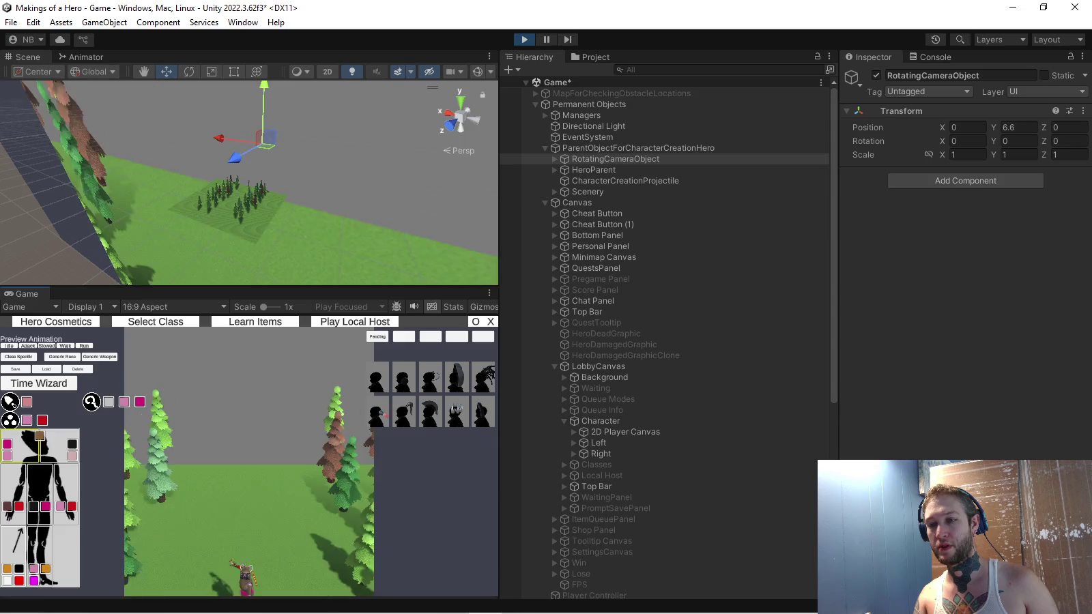
left_click(1018, 127)
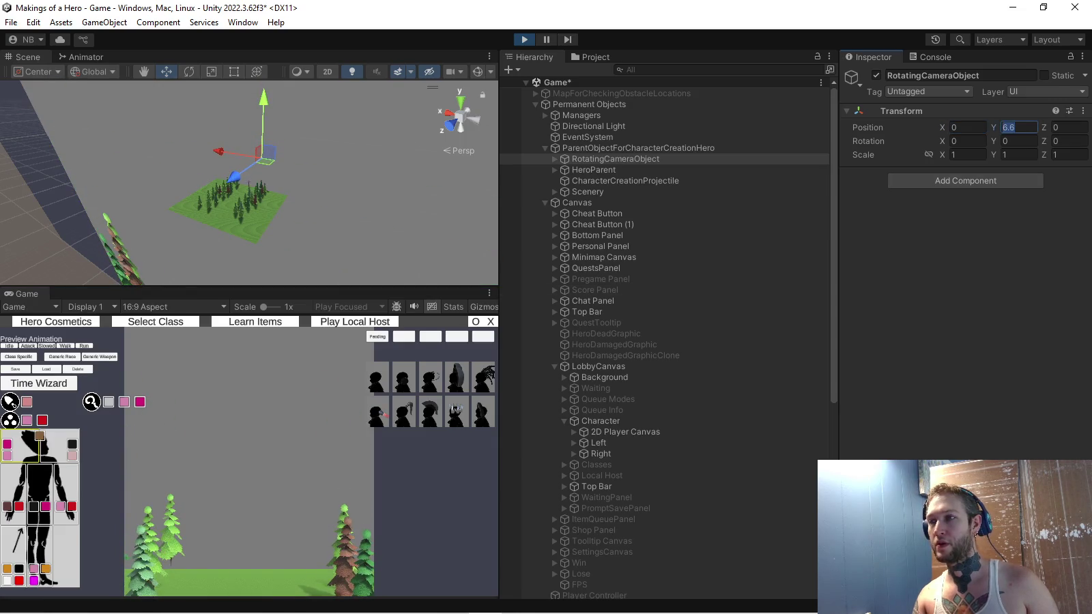
type("0")
key("Return")
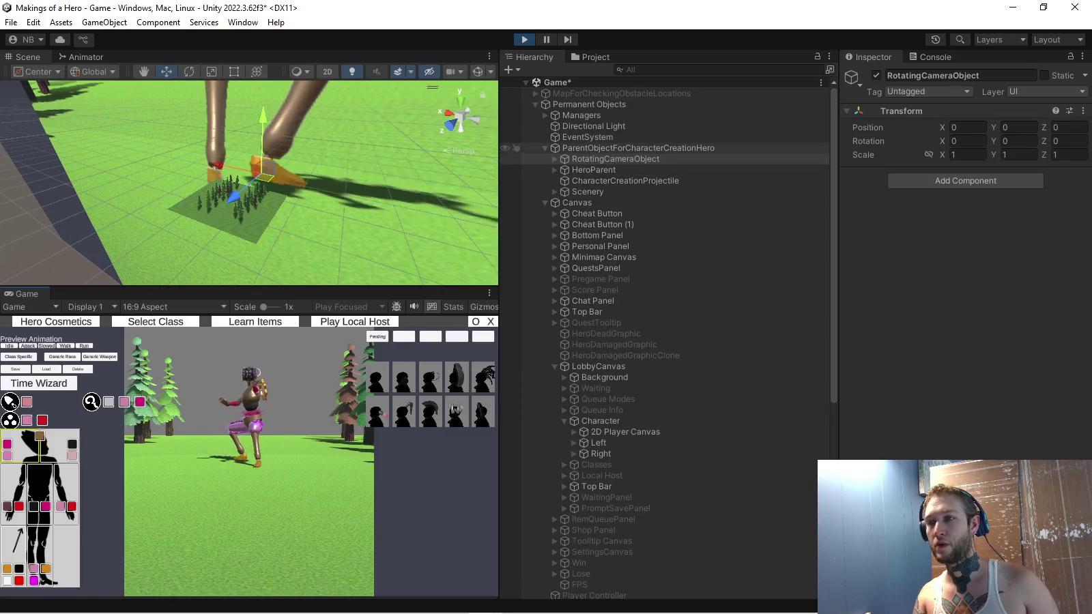
Expand RotatingCameraObject and zero the MovingCameraObject camera's position values
double_click(600, 159)
left_click(555, 160)
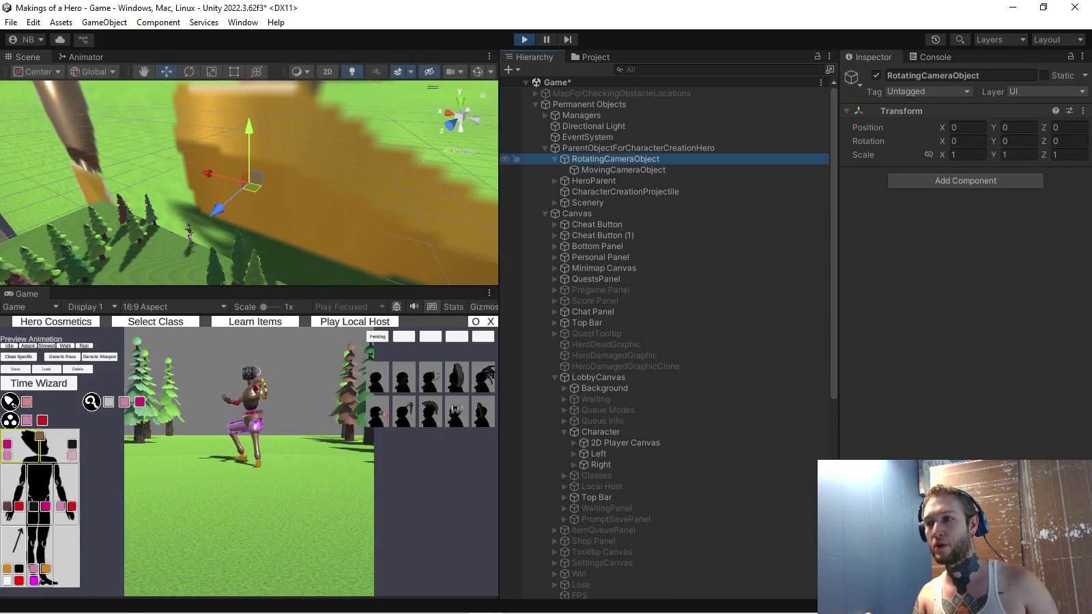
left_click(624, 170)
left_click(614, 159)
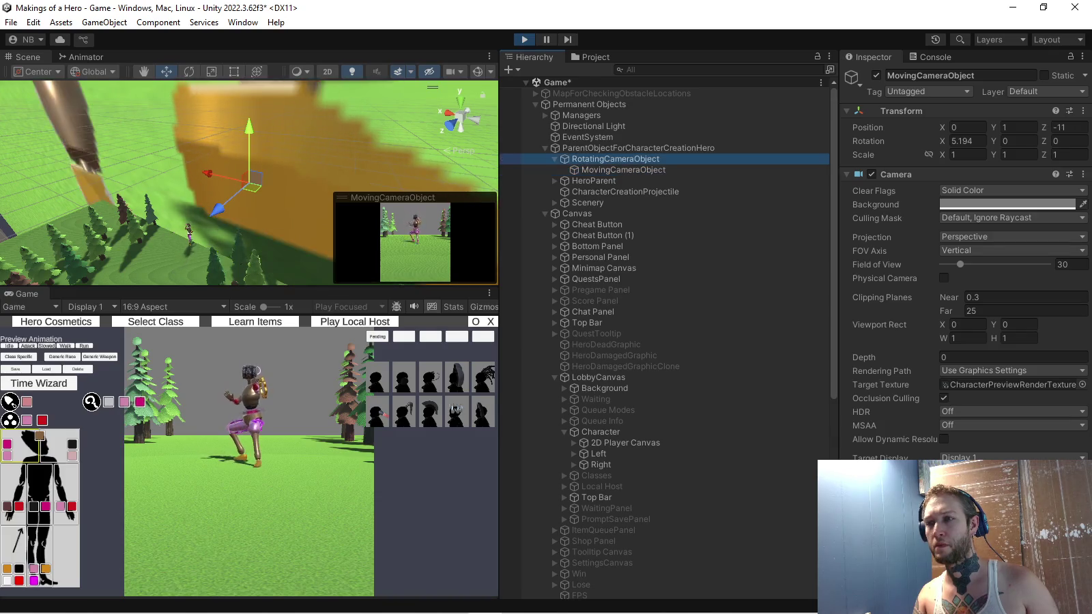
left_click(623, 170)
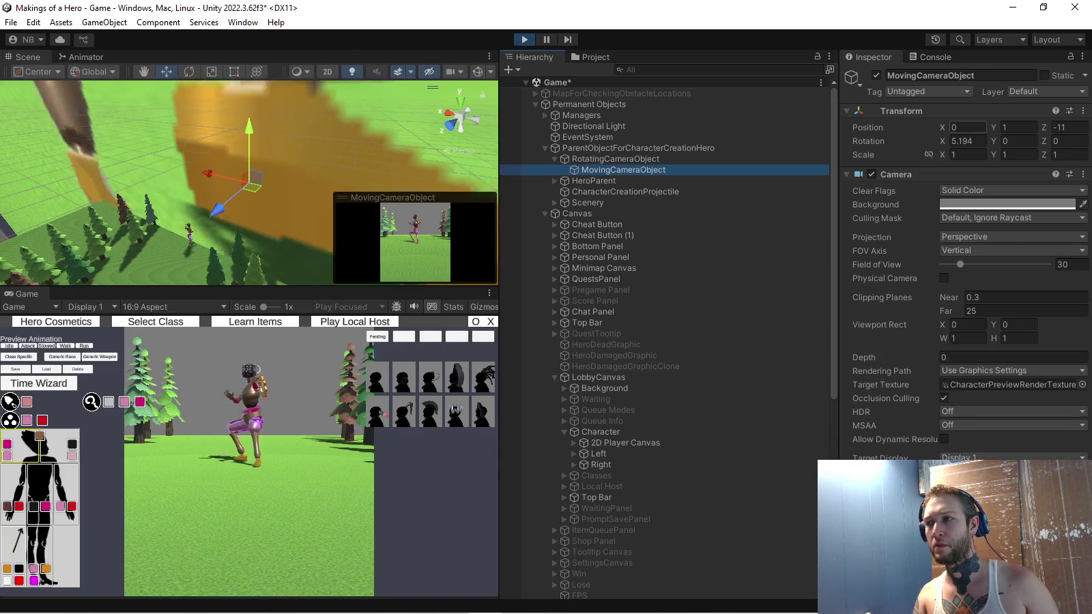
left_click(1017, 127)
key("Tab")
type("0")
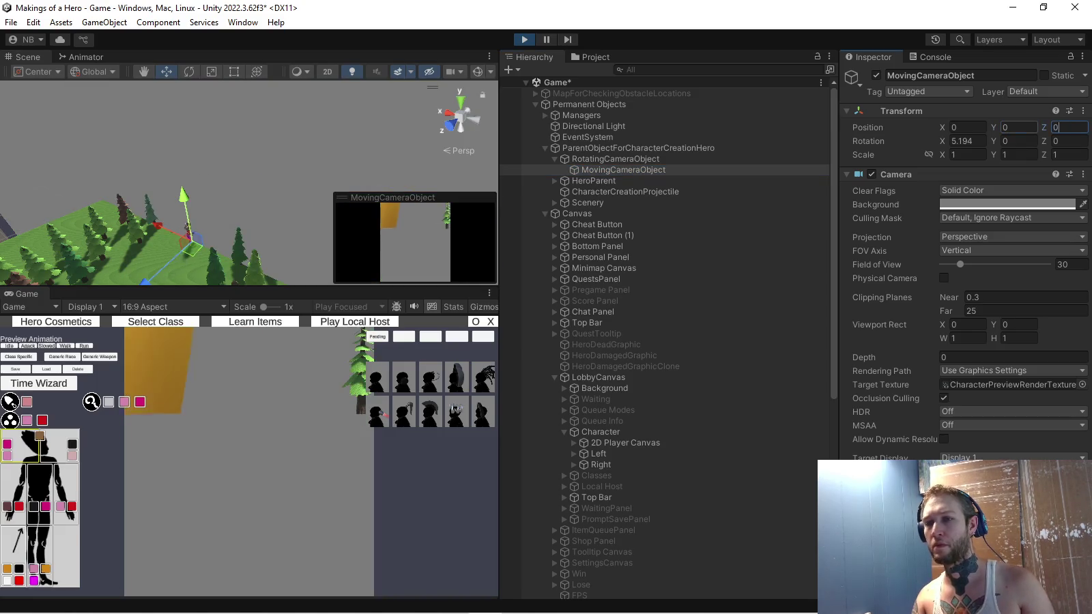
Set RotatingCameraObject's position to X 0, Y 1, Z -5
left_click(615, 159)
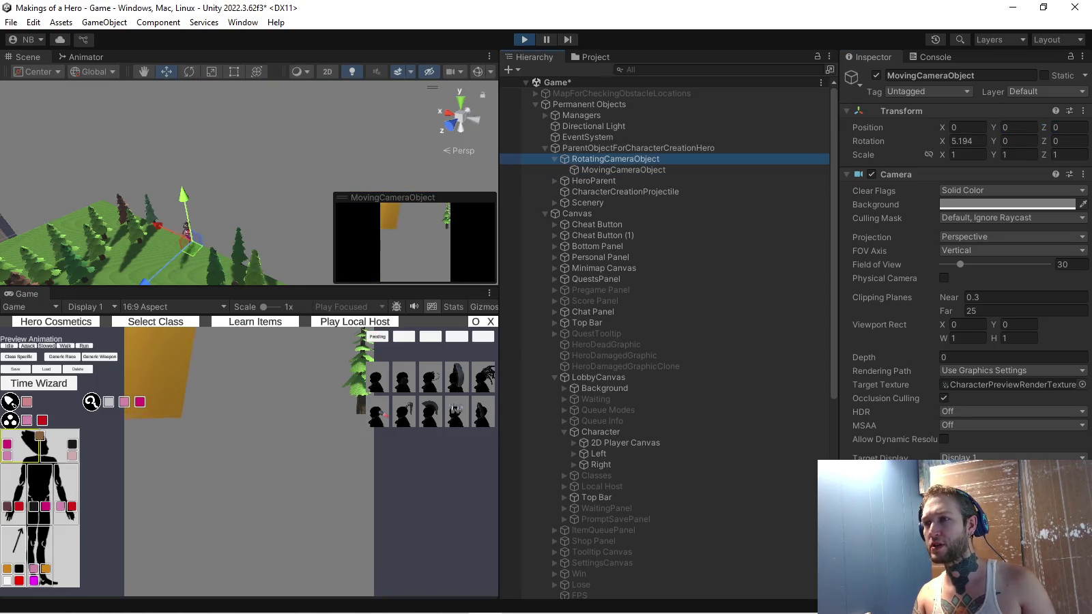
left_click(967, 127)
type("-")
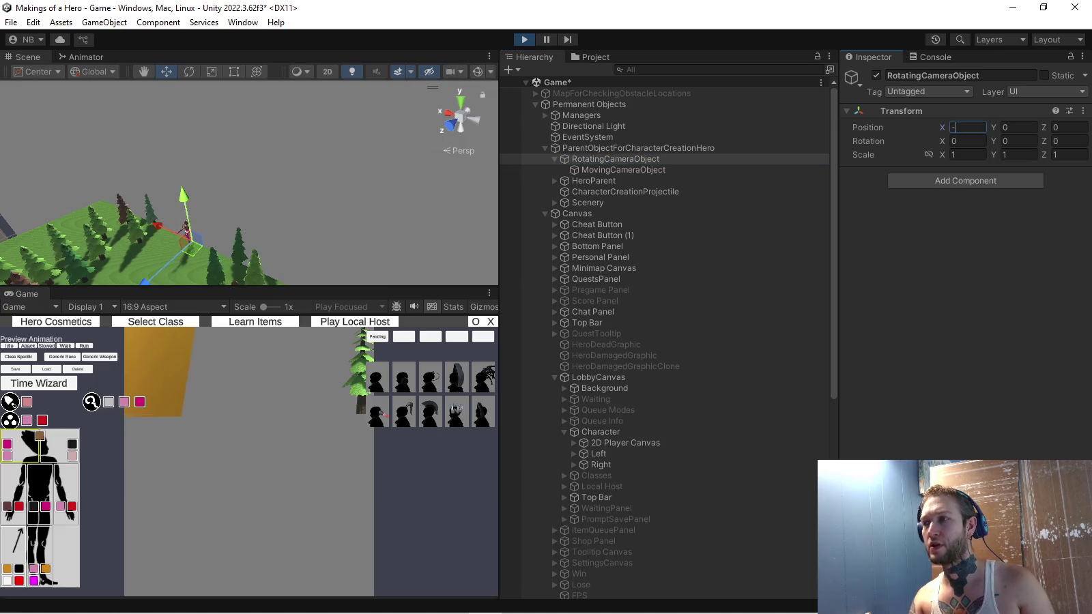
type("5")
key("BackSpace")
key("BackSpace")
key("Tab")
key("Tab")
key("Tab")
left_click(1018, 127)
type("1")
key("Tab")
type("-5")
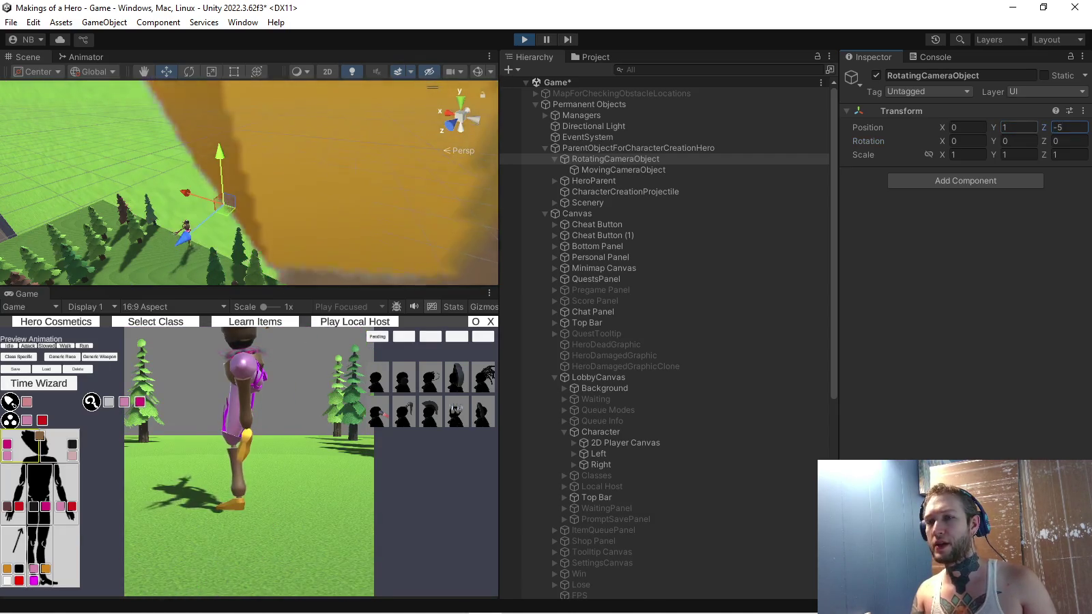
Raise MovingCameraObject's Y position to 1 and zero a RotatingCameraObject value
left_click(623, 170)
left_click(1019, 127)
type("11")
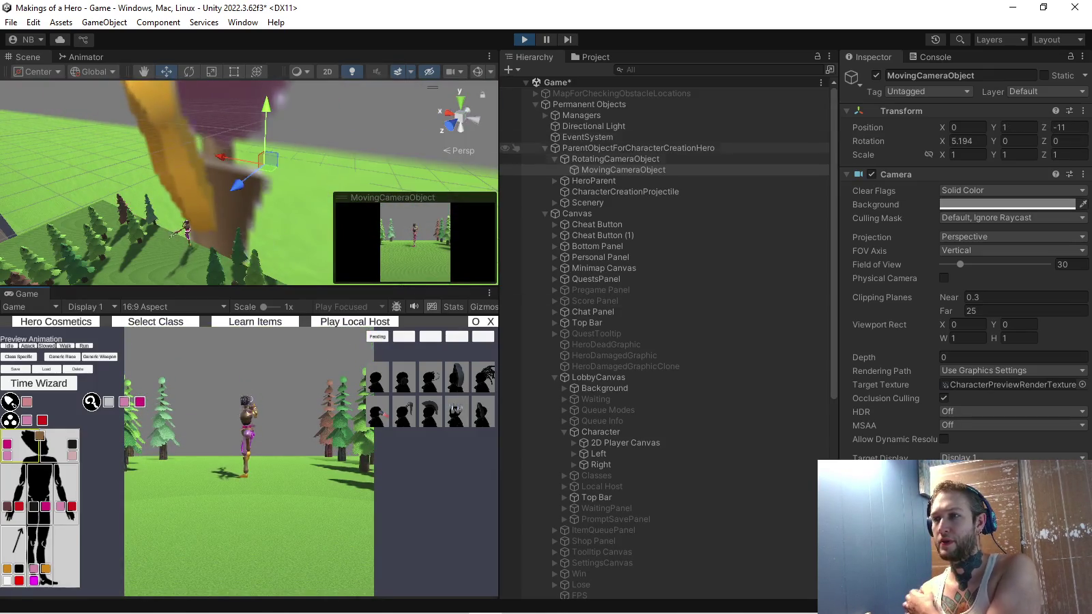
left_click(616, 159)
type("0")
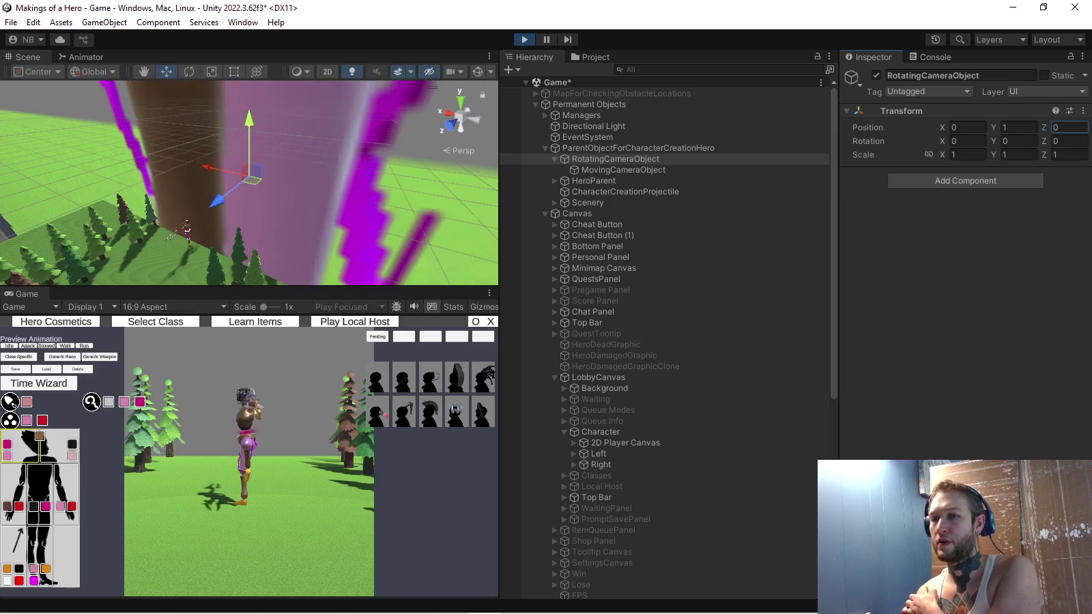
Zero further values on both camera objects and enter 6 for MovingCameraObject's Z distance
left_click(624, 170)
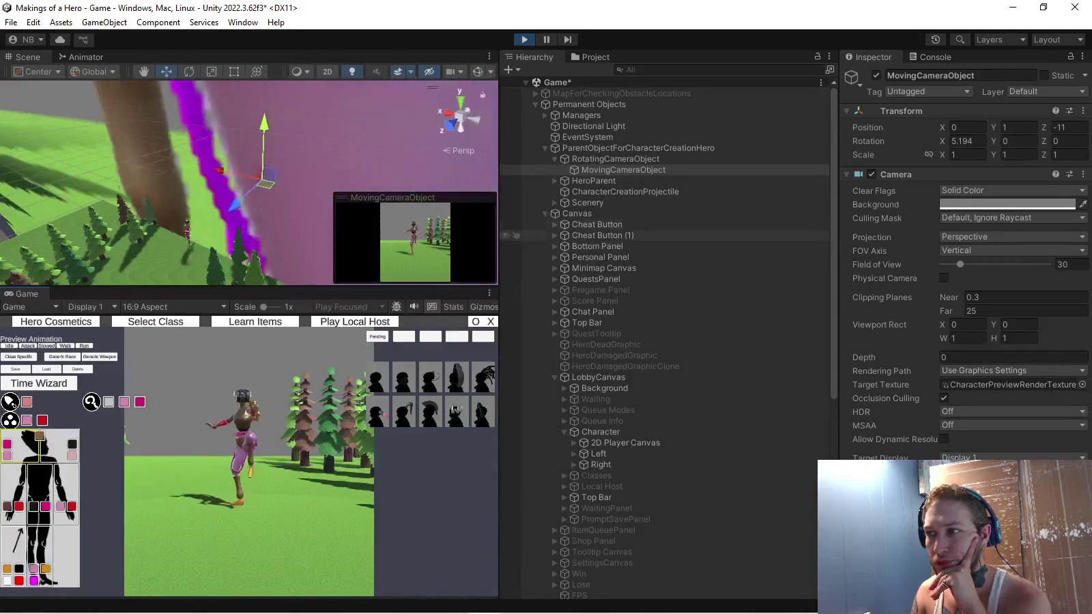
left_click(615, 159)
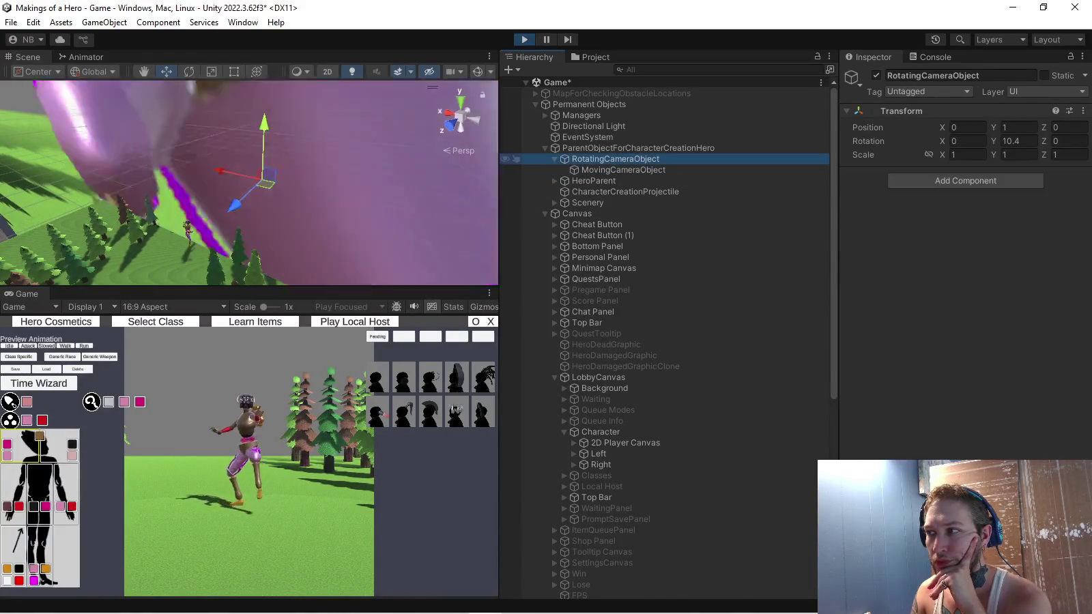
left_click(624, 169)
left_click(615, 159)
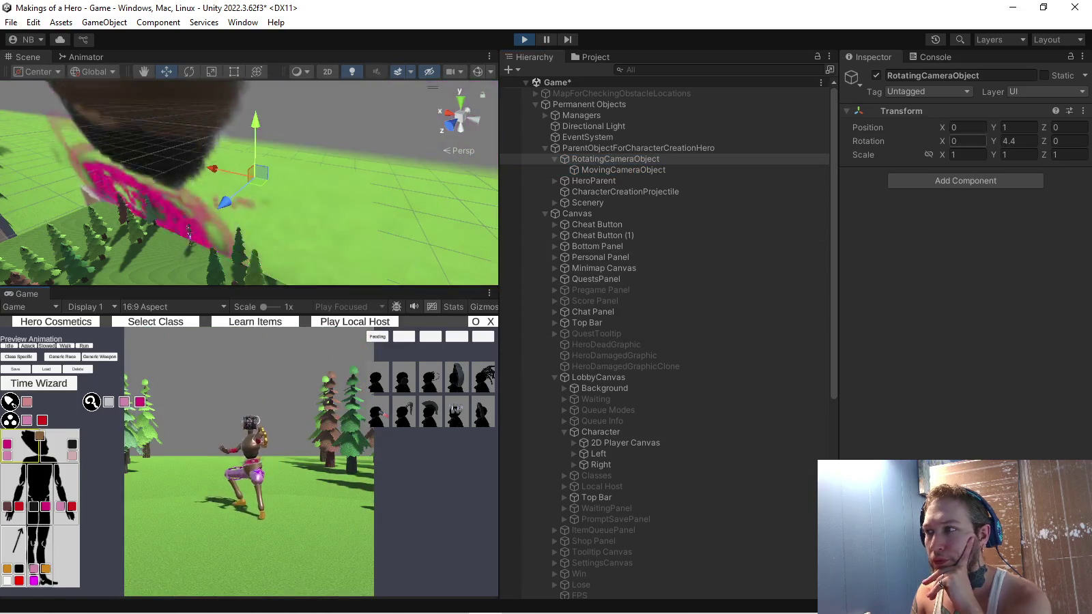
type("0")
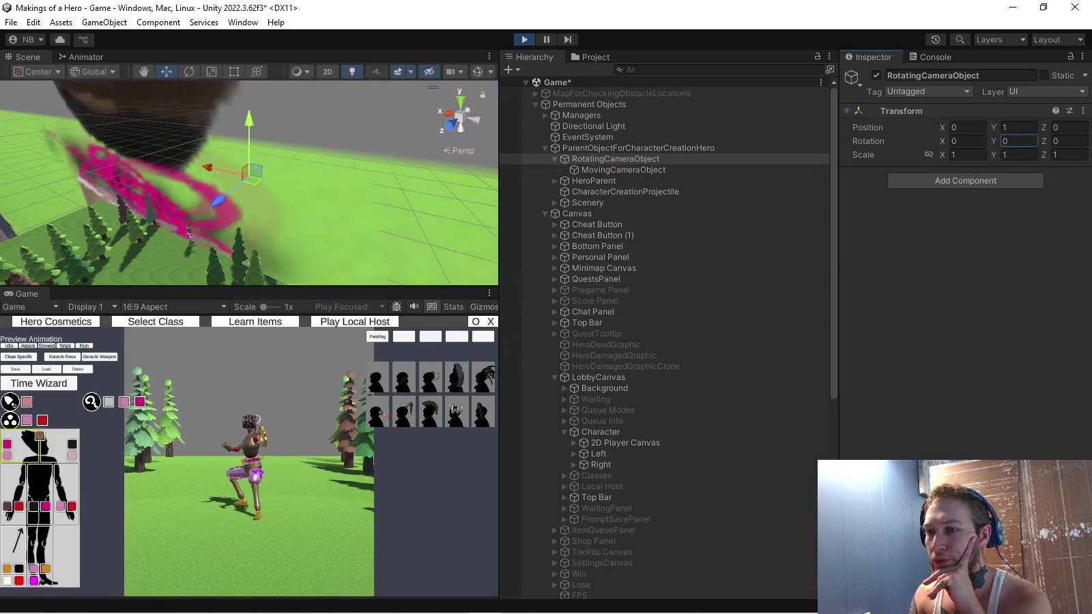
left_click(623, 169)
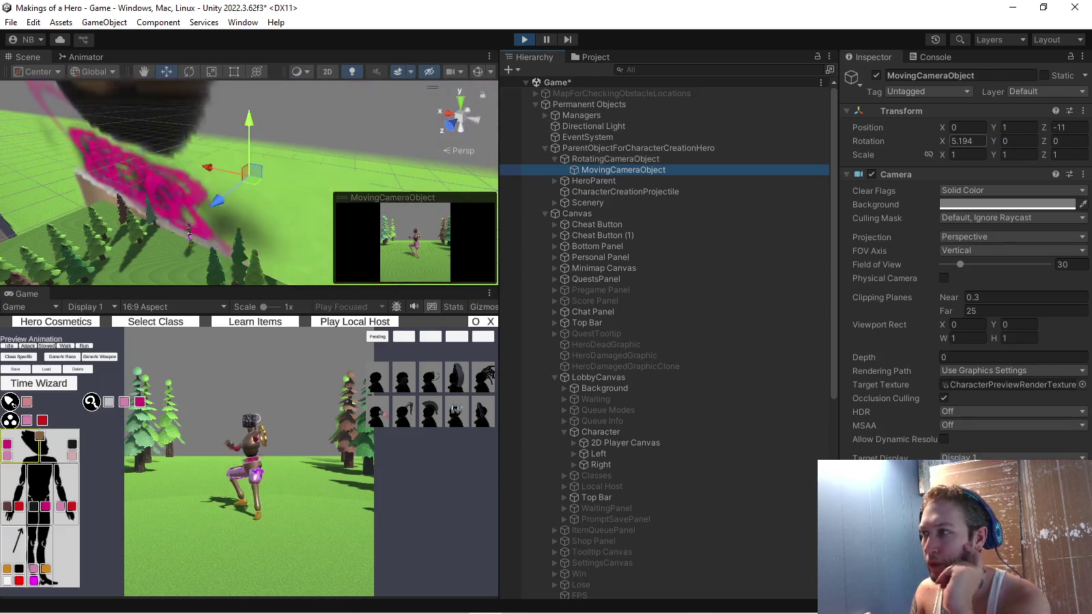
type("0")
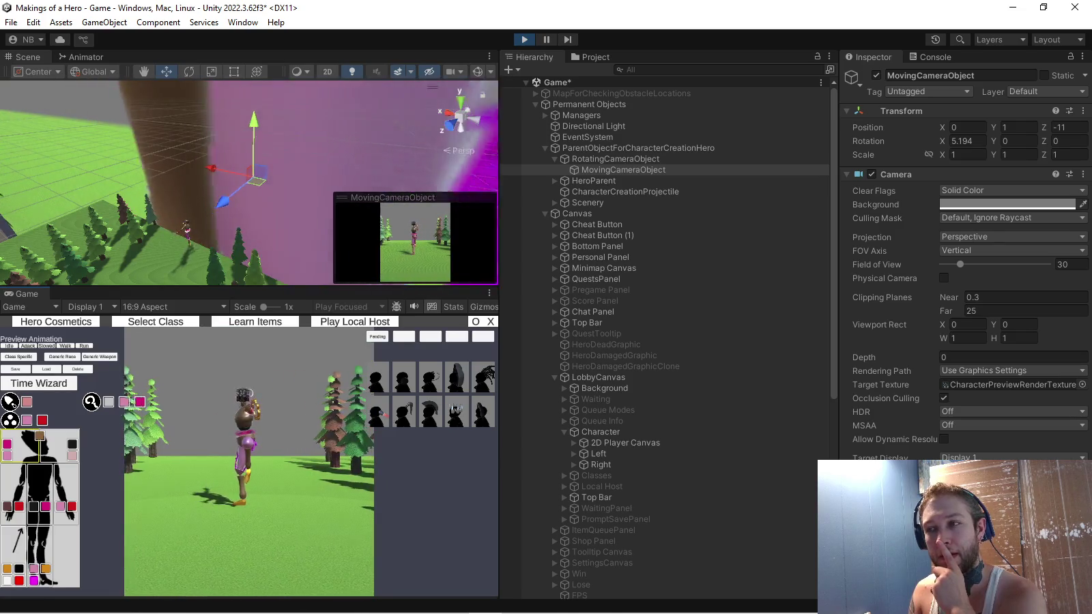
left_click(1069, 127)
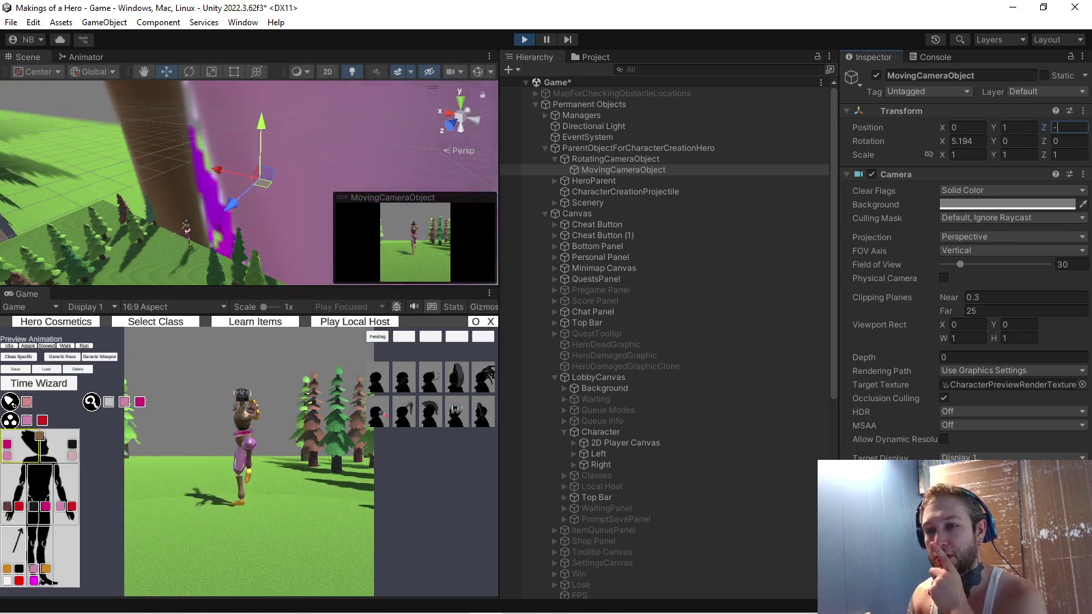
type("6")
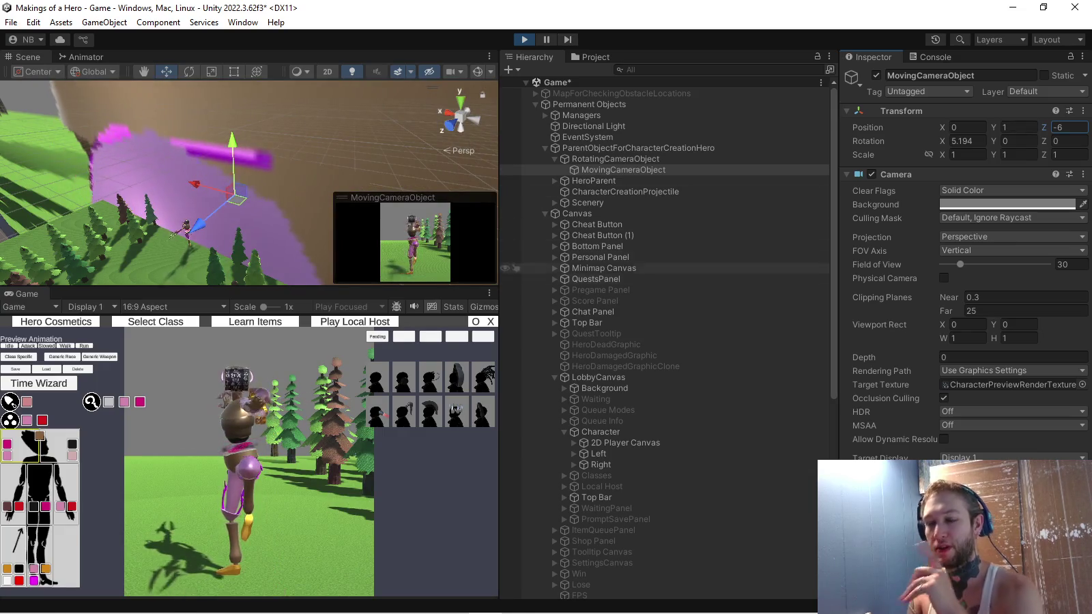
key("alt+Tab")
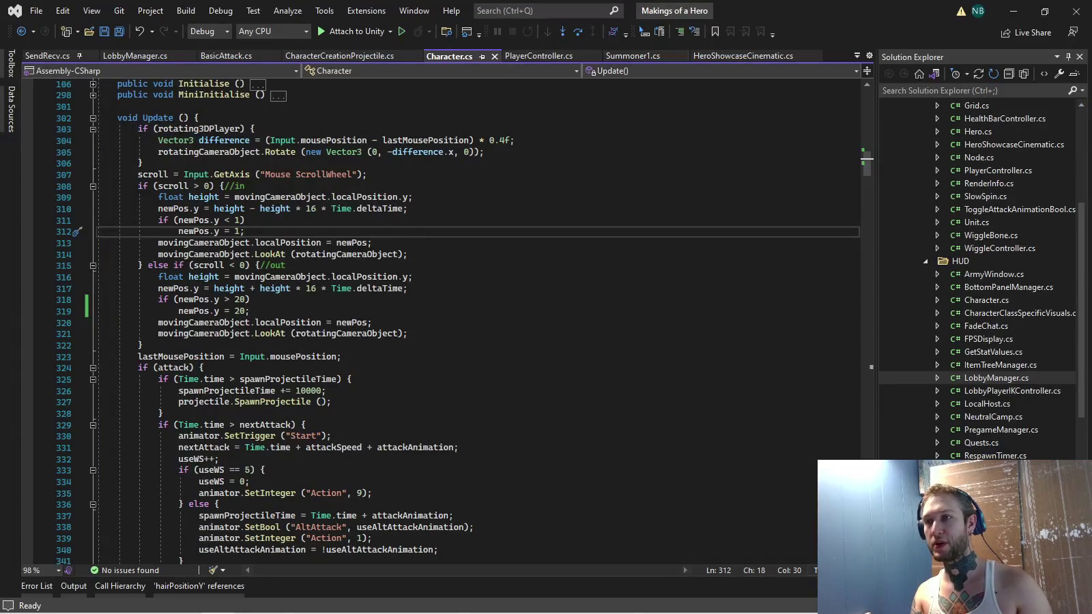
Find all references to newPos in Character.cs
scroll(287, 198, "up", 3)
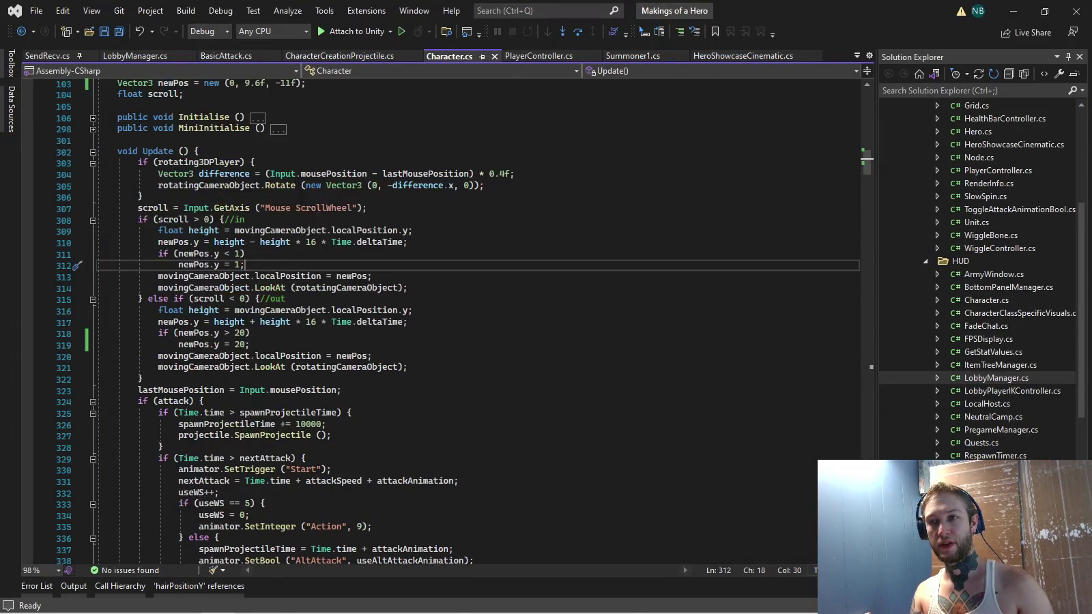
scroll(287, 348, "up", 3)
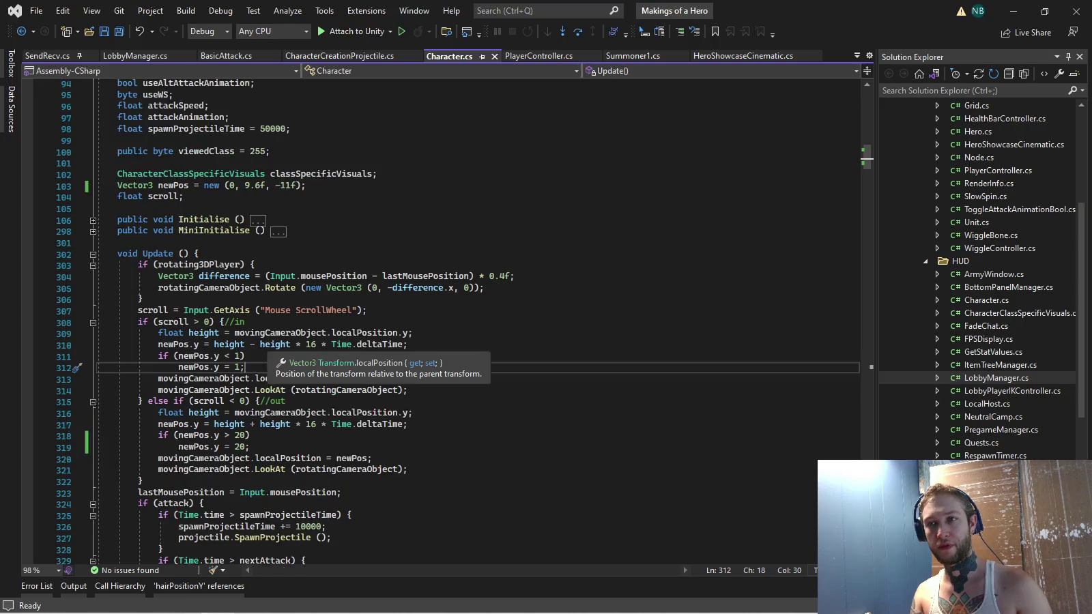
key("alt+Tab")
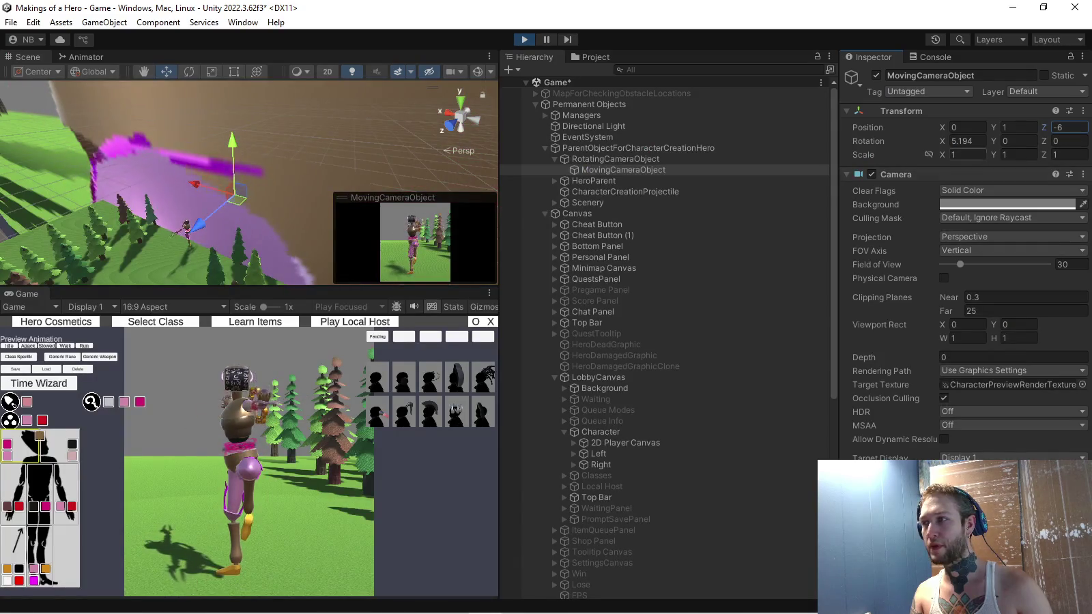
key("alt+Tab")
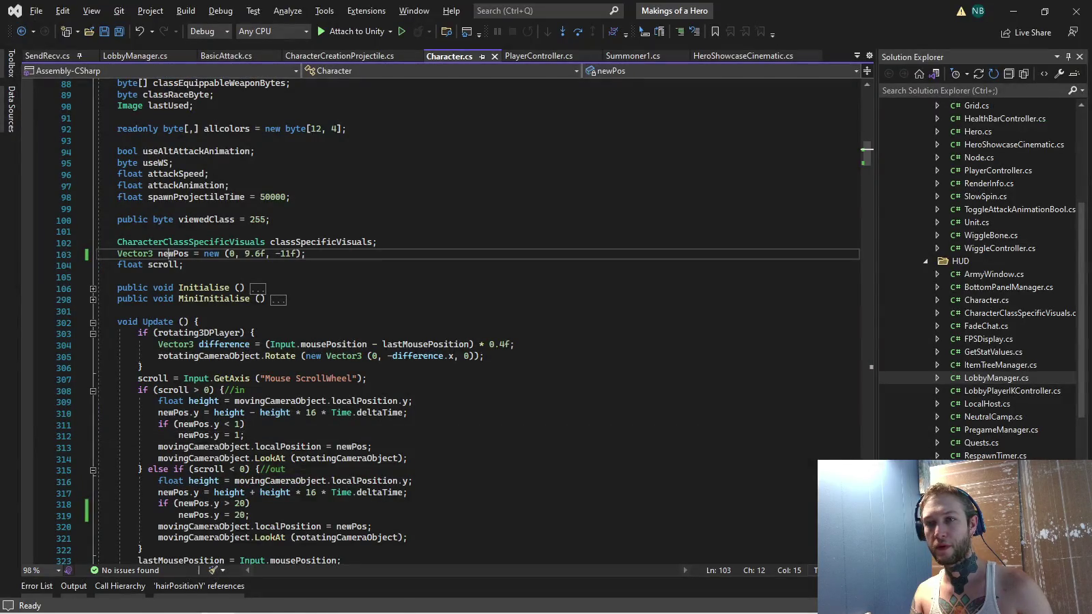
right_click(169, 253)
left_click(225, 361)
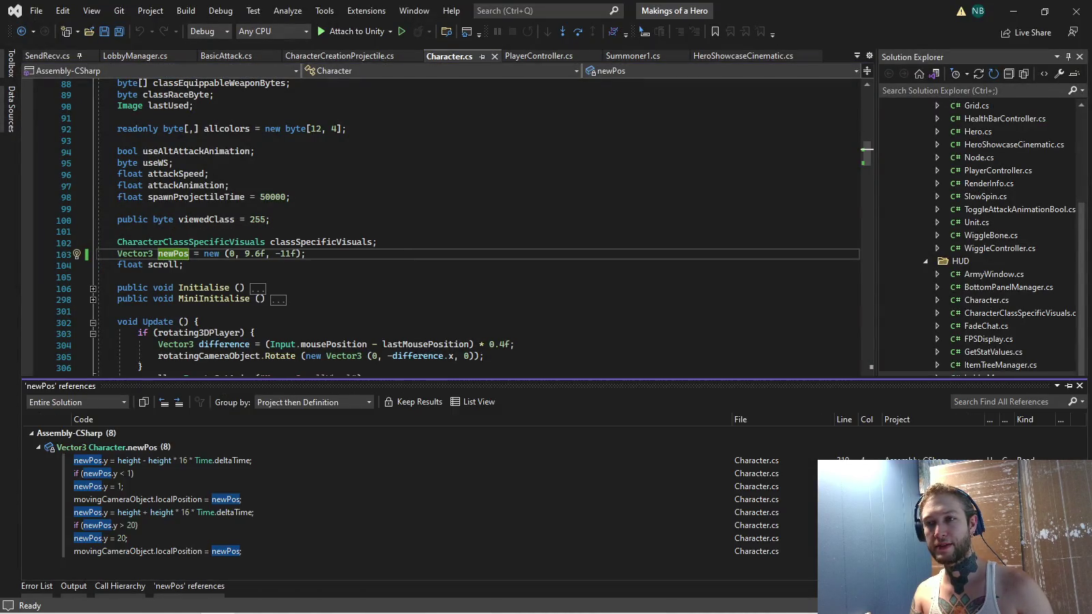
Change newPos's initial value to (0, 1f, -6f), save Character.cs, and return to Unity
left_click(250, 254)
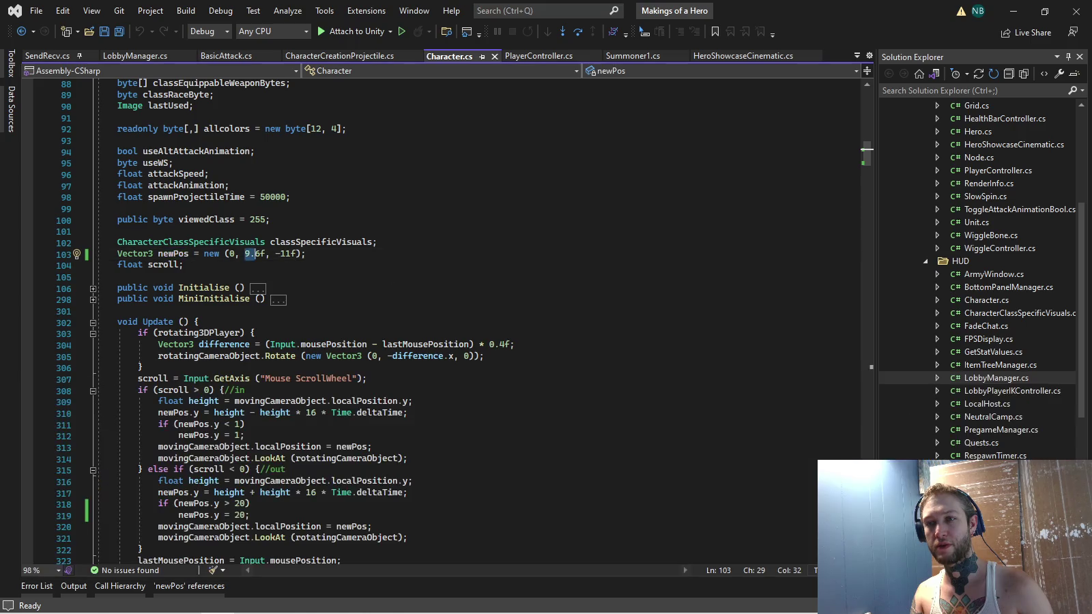
type("1f, -")
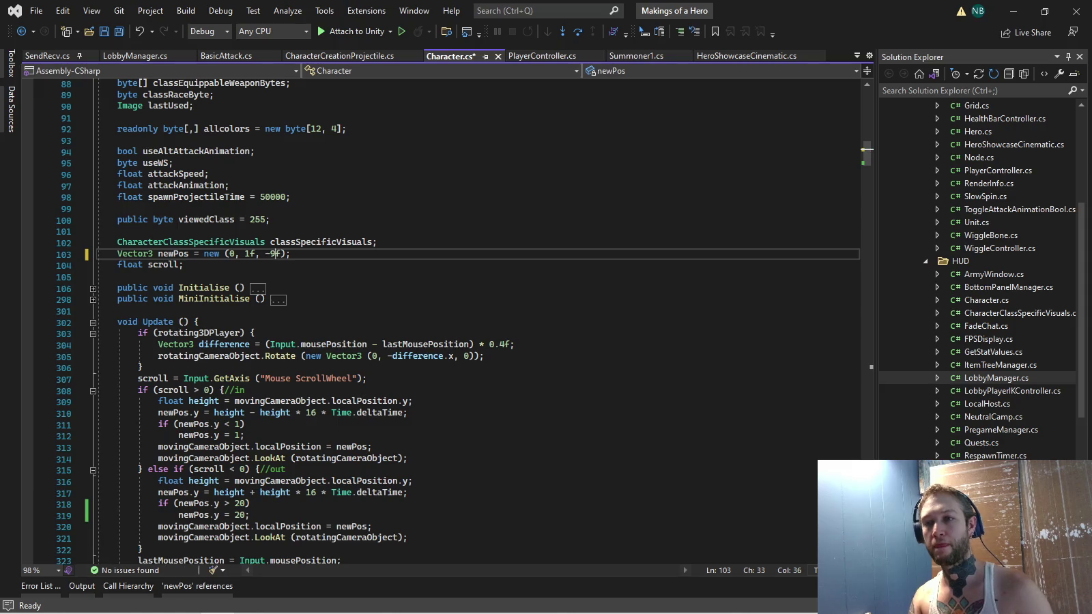
type("6")
left_click(118, 276)
key("ctrl+s")
scroll(437, 307, "down", 4)
key("alt+Tab")
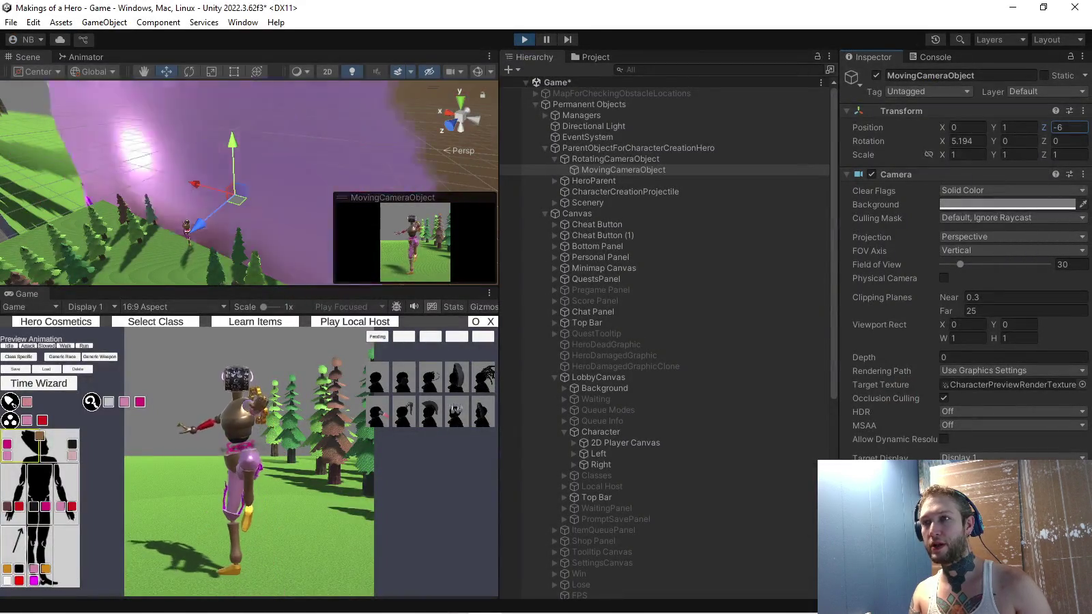
key("alt+Tab")
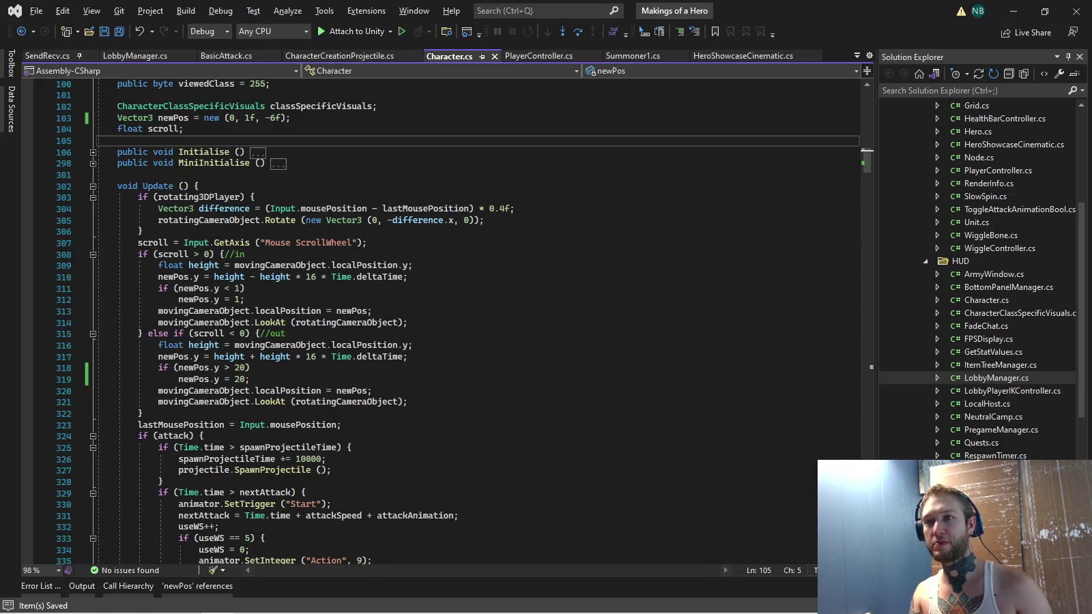
key("alt+Tab")
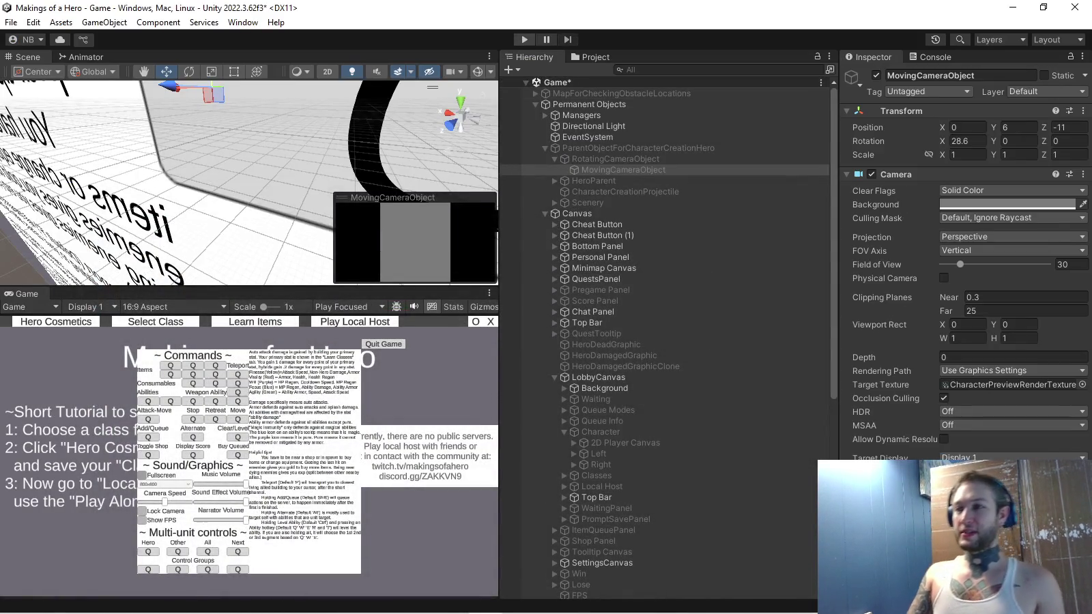
In play mode, set RotatingCameraObject's position to X 0, Y 1
left_click(524, 40)
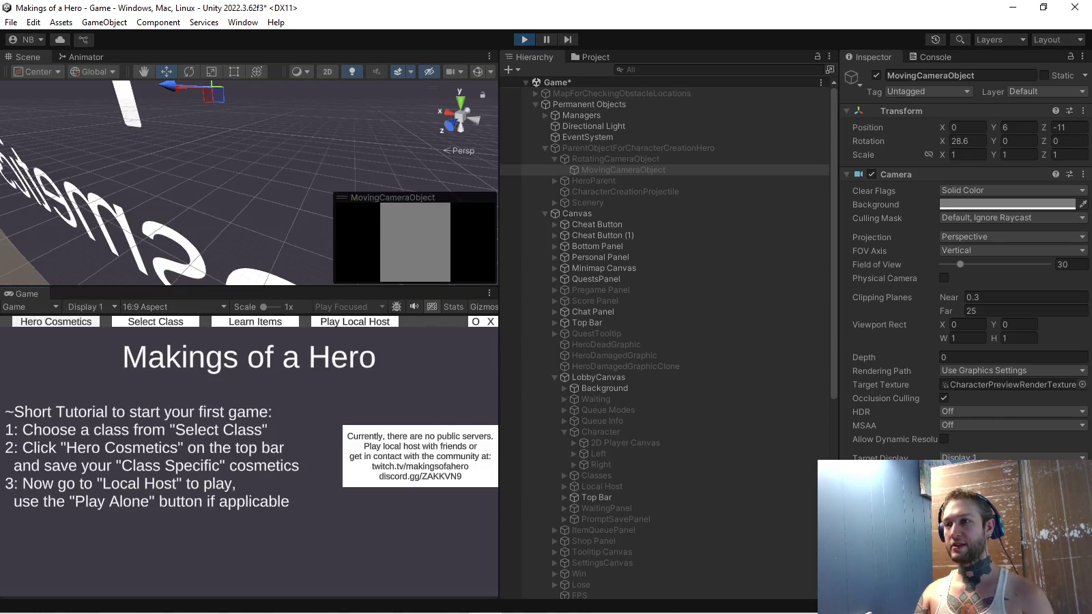
left_click(616, 158)
left_click(968, 126)
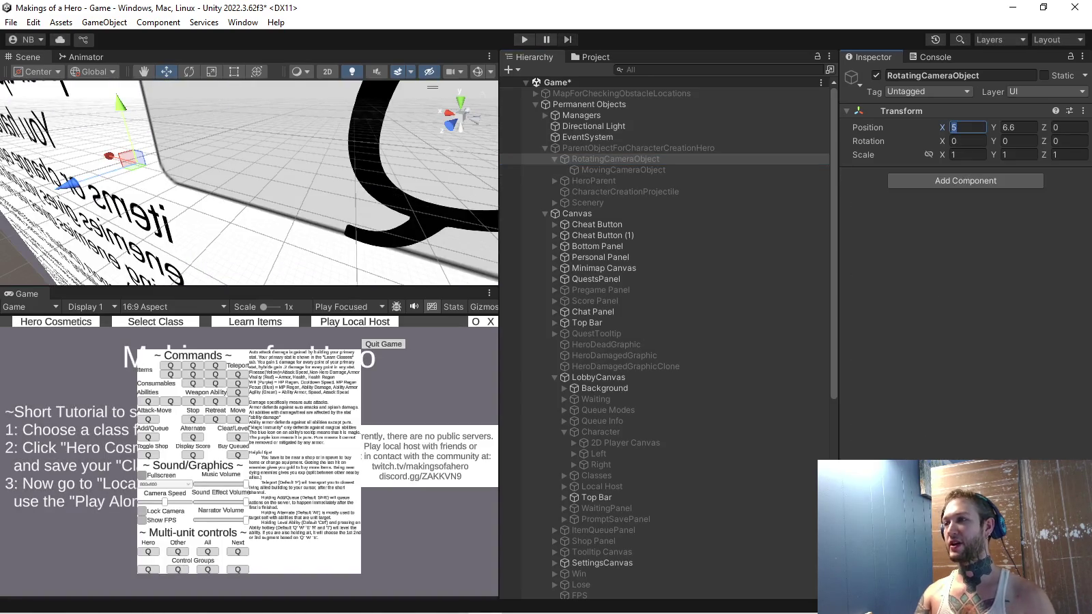
type("0")
key("Tab")
type("1")
Enter 6 for MovingCameraObject's Position Z value
left_click(624, 169)
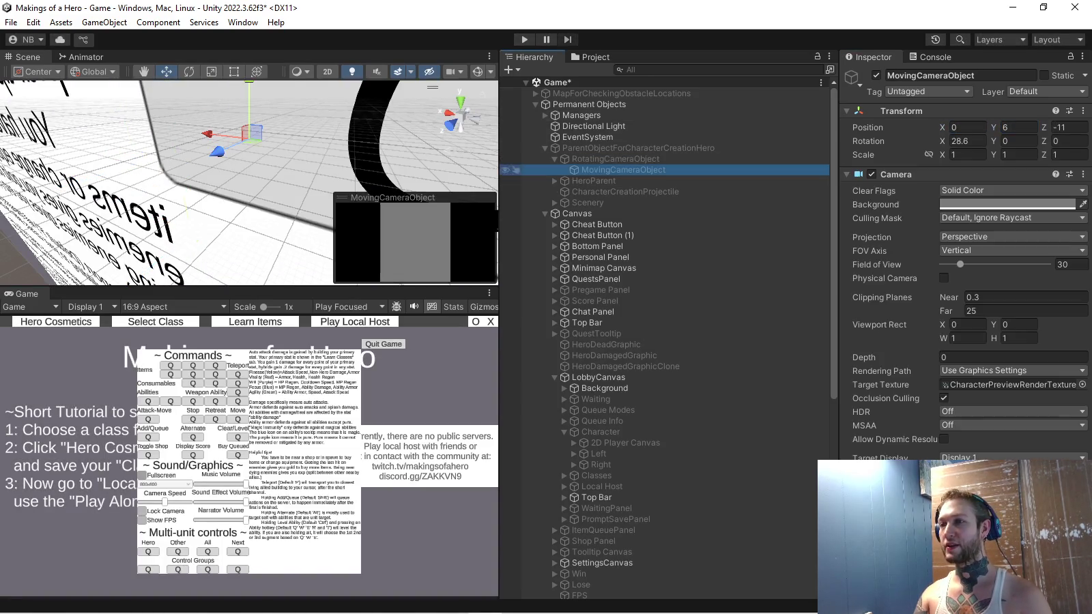
left_click(1068, 127)
type("6")
key("alt+Tab")
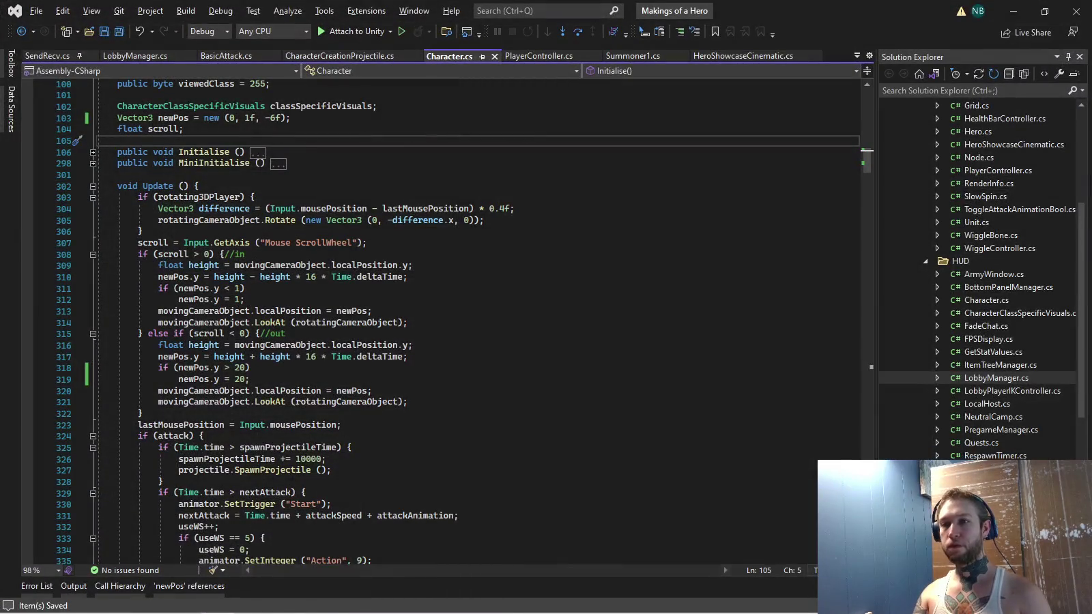
key("alt+Tab")
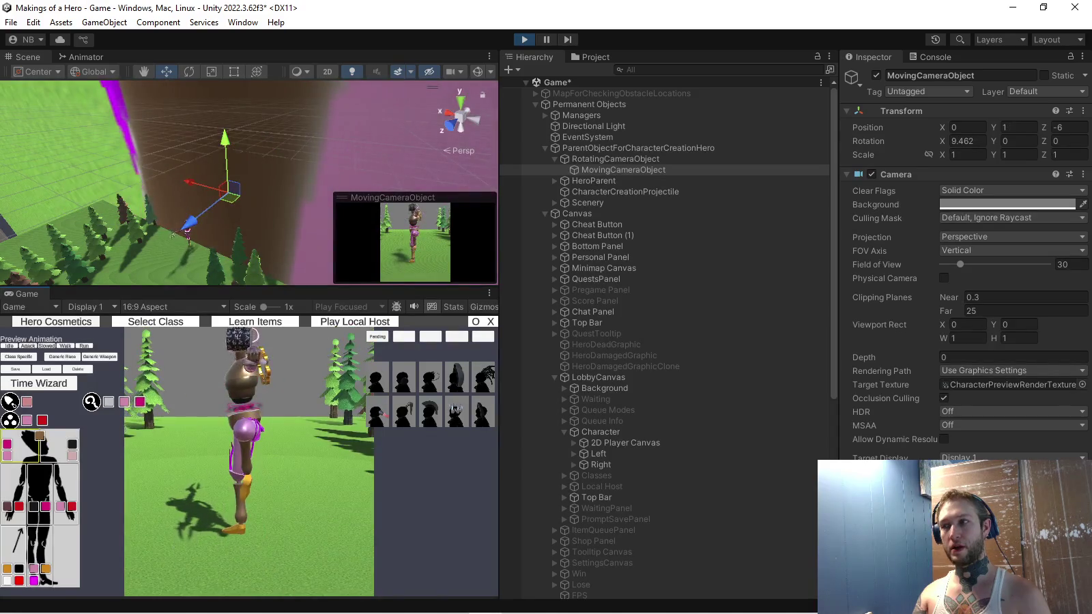
Check MovingCameraObject's Rotation X, comparing it with the stored 28.6
left_click(968, 141)
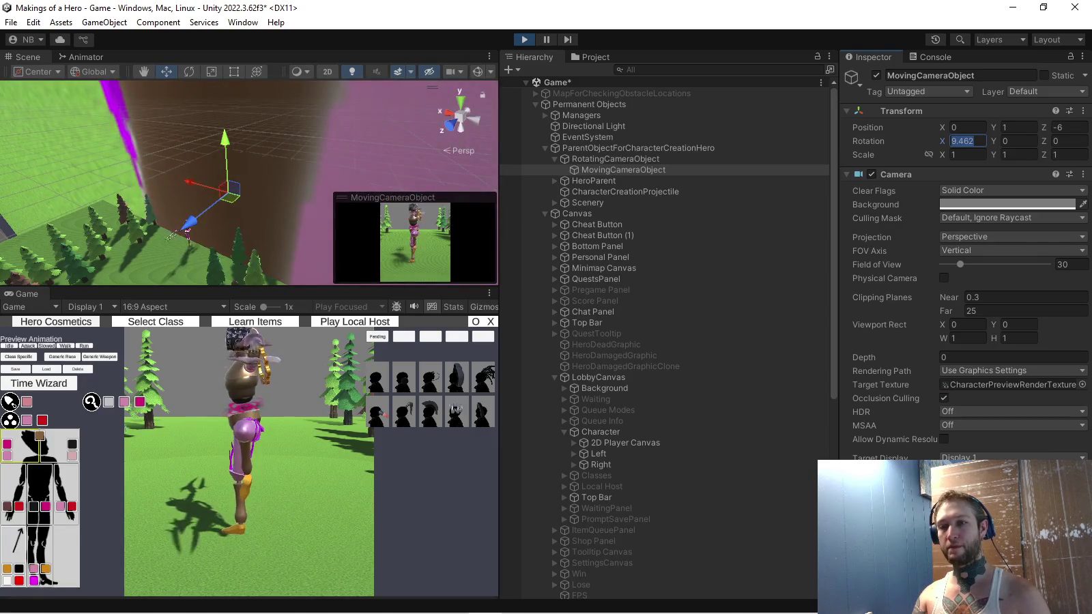
key("Return")
left_click(623, 170)
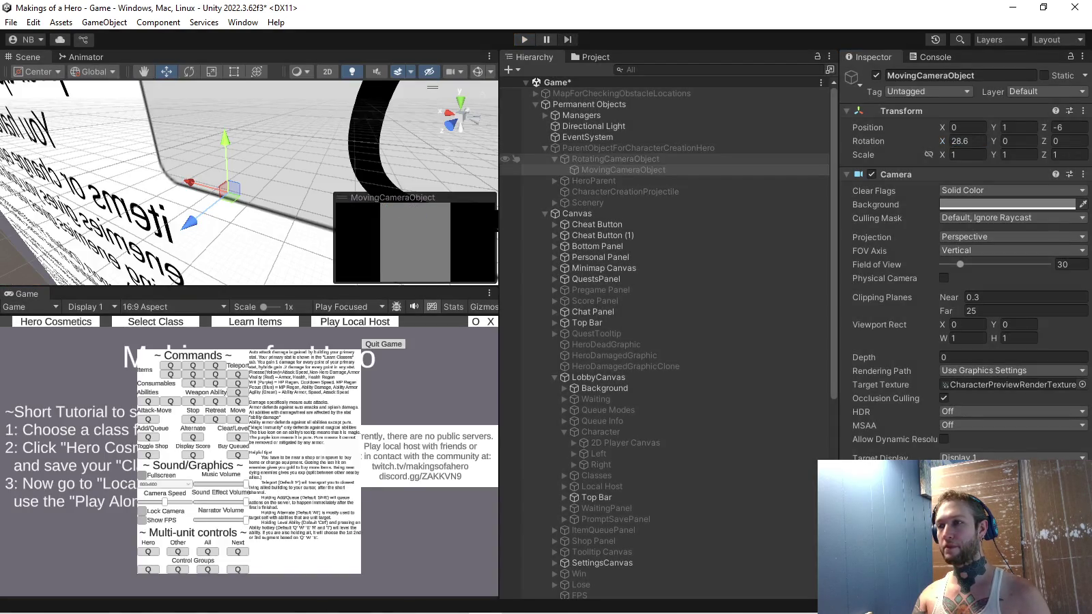
left_click(964, 141)
type("9.462")
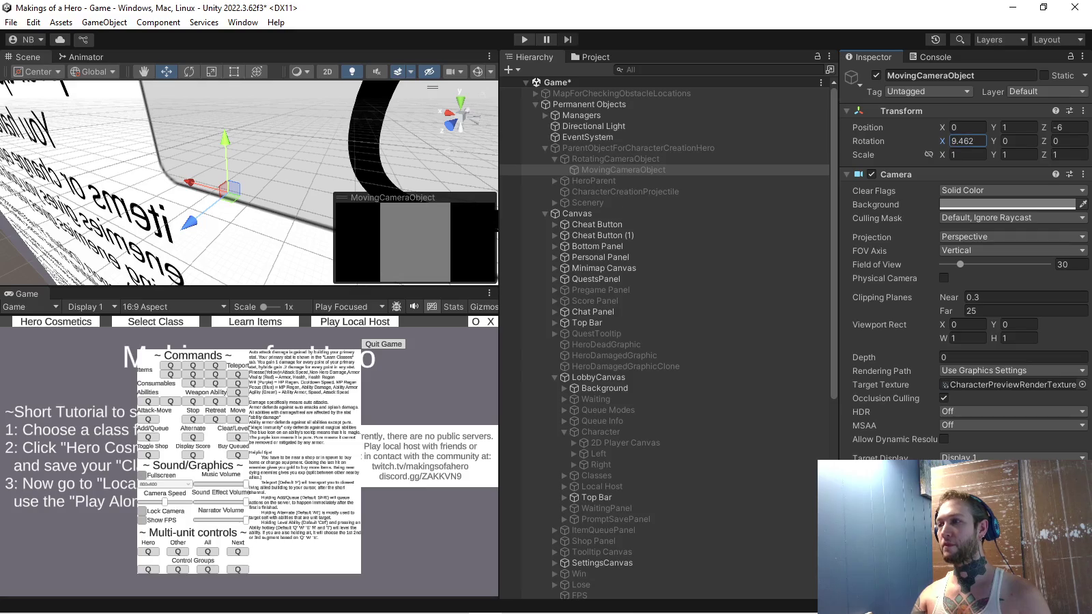
key("alt+Tab")
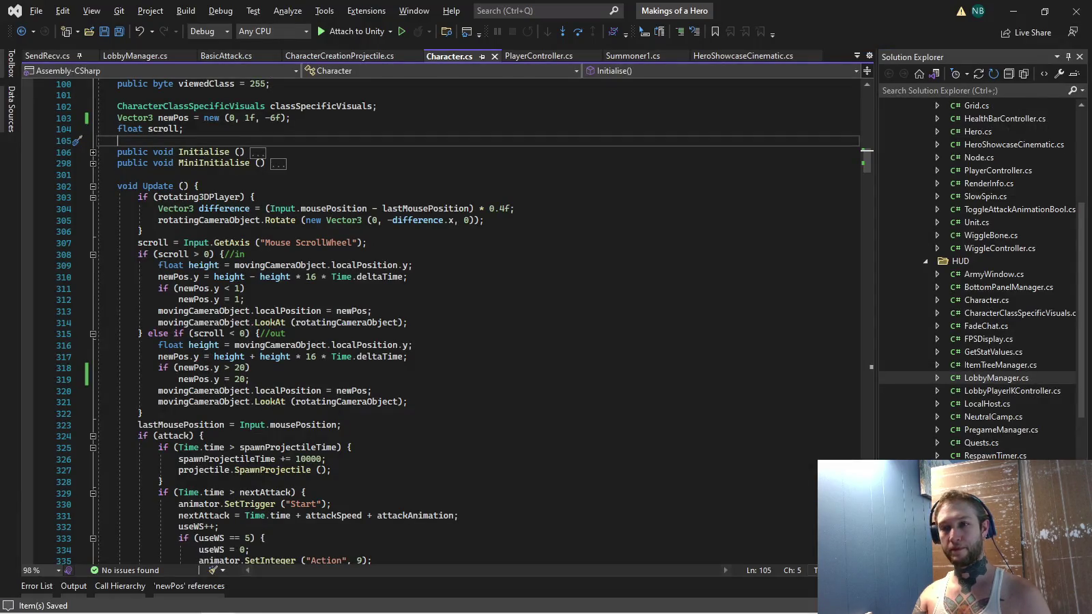
Review Character.cs's Update method, then run the game again in Unity
scroll(457, 321, "down", 9)
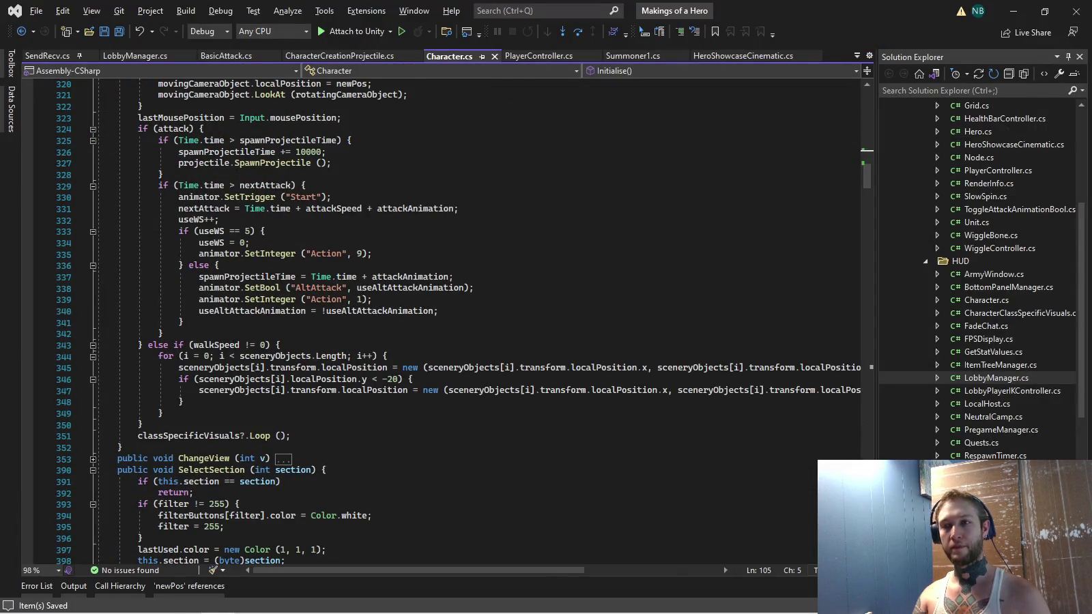
scroll(443, 320, "down", 5)
scroll(437, 344, "up", 4)
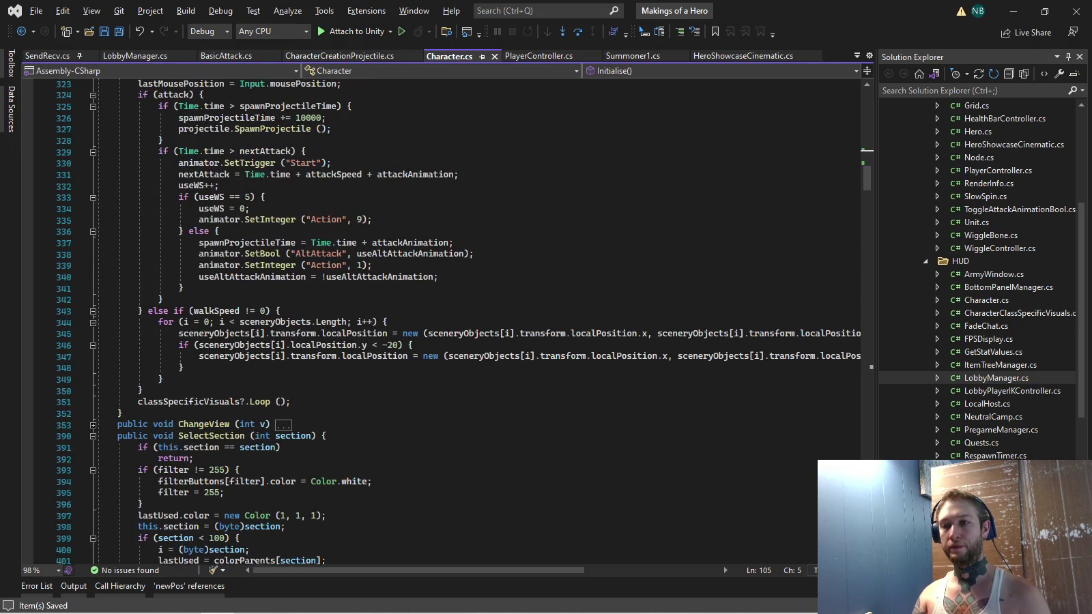
key("alt+Tab")
key("ctrl+p")
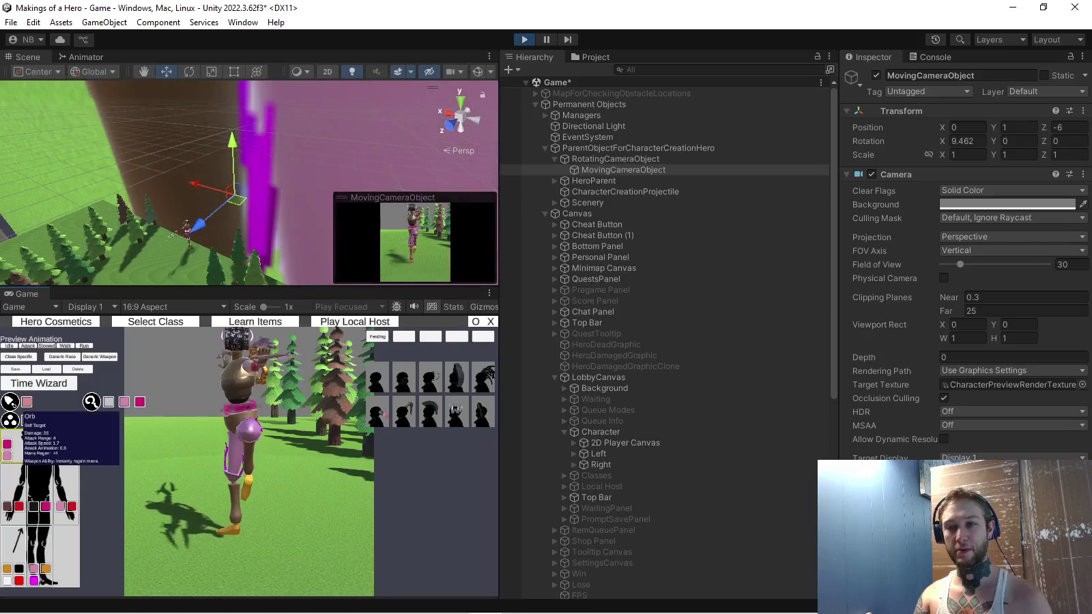
Preview a green orb, a spear and orb effects, ignoring the unsaved-changes prompt
left_click(10, 419)
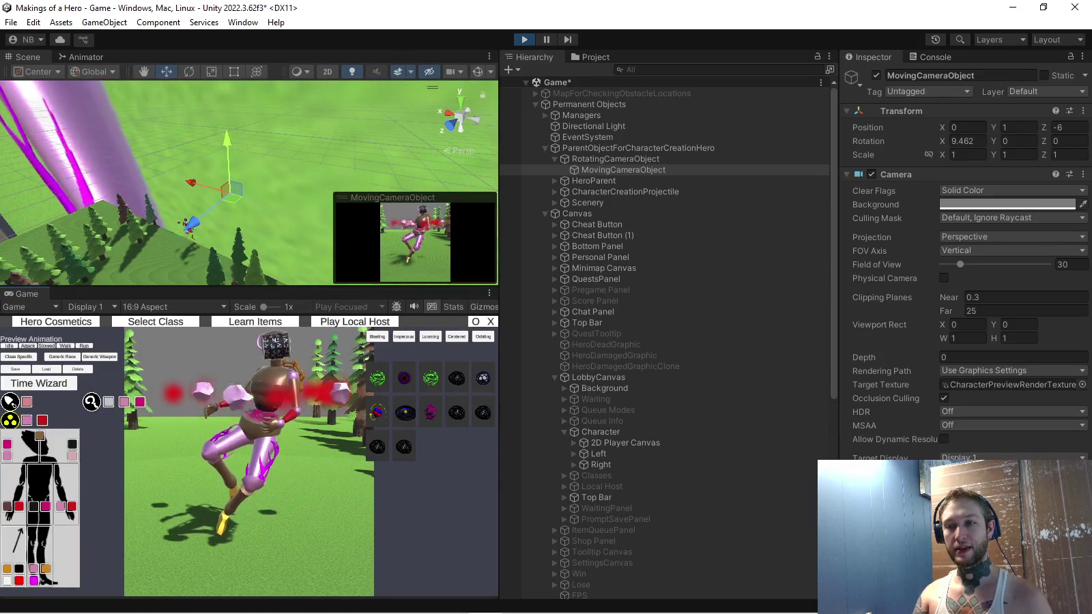
left_click(91, 402)
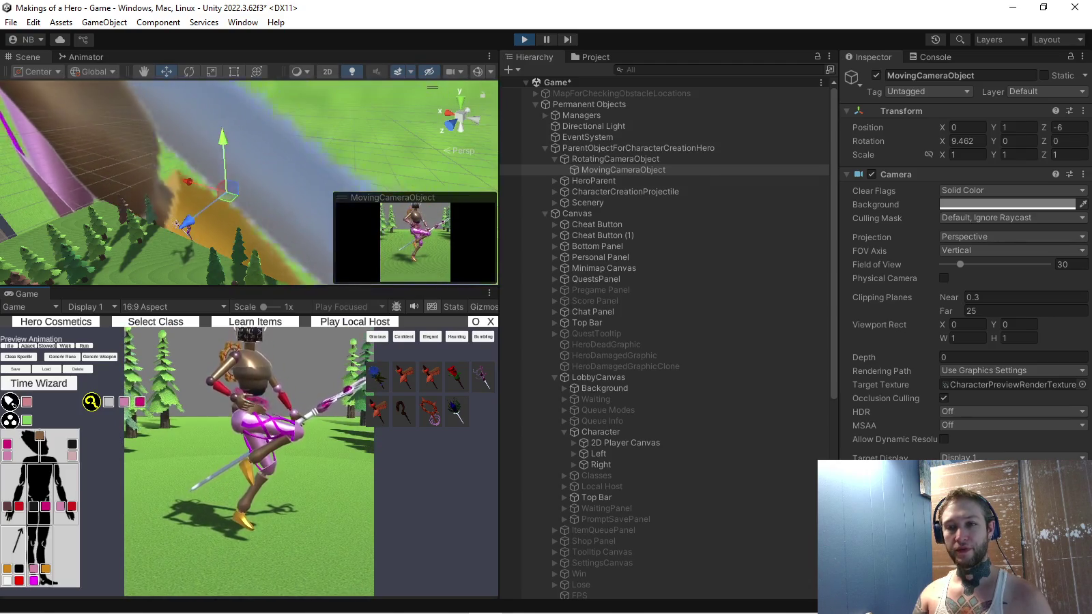
left_click(10, 420)
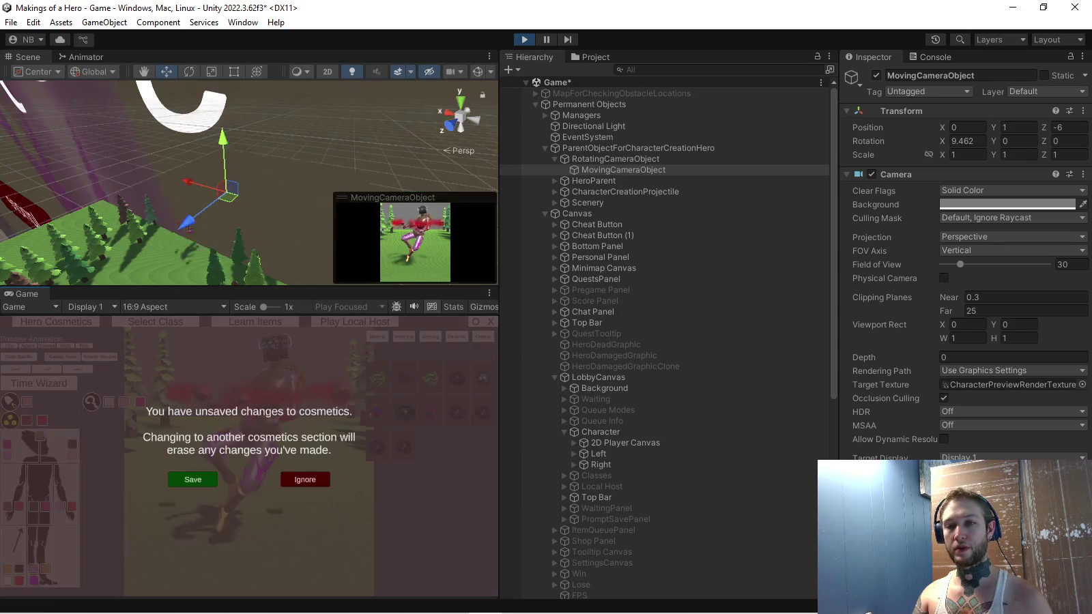
left_click(305, 480)
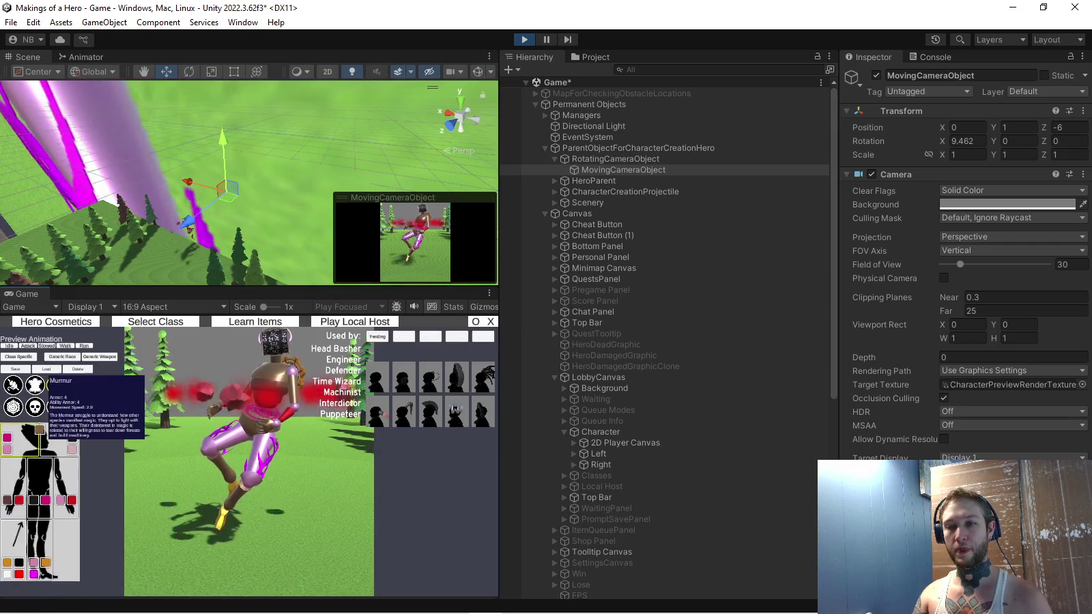
Show the hair cosmetics, then equip red-silver claws from the Dagger classes' weapons
left_click(35, 385)
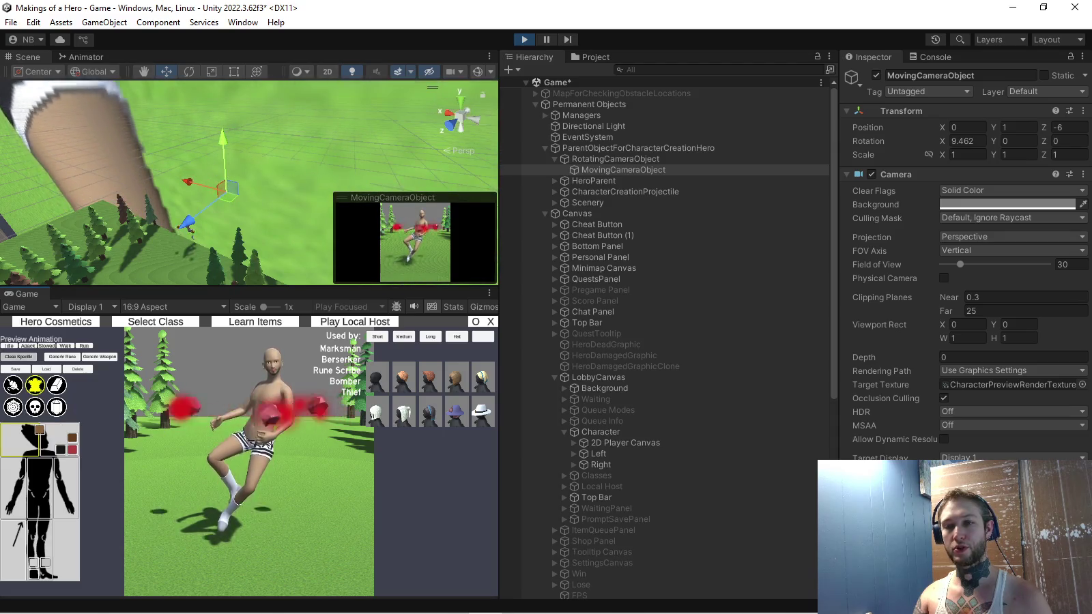
left_click(13, 385)
left_click(12, 388)
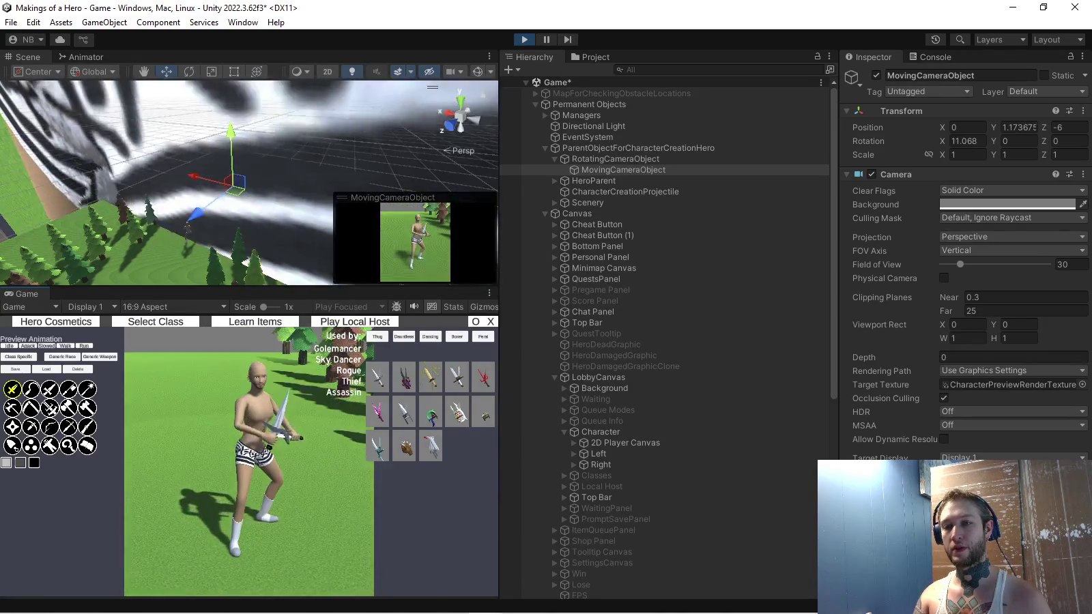
left_click(457, 412)
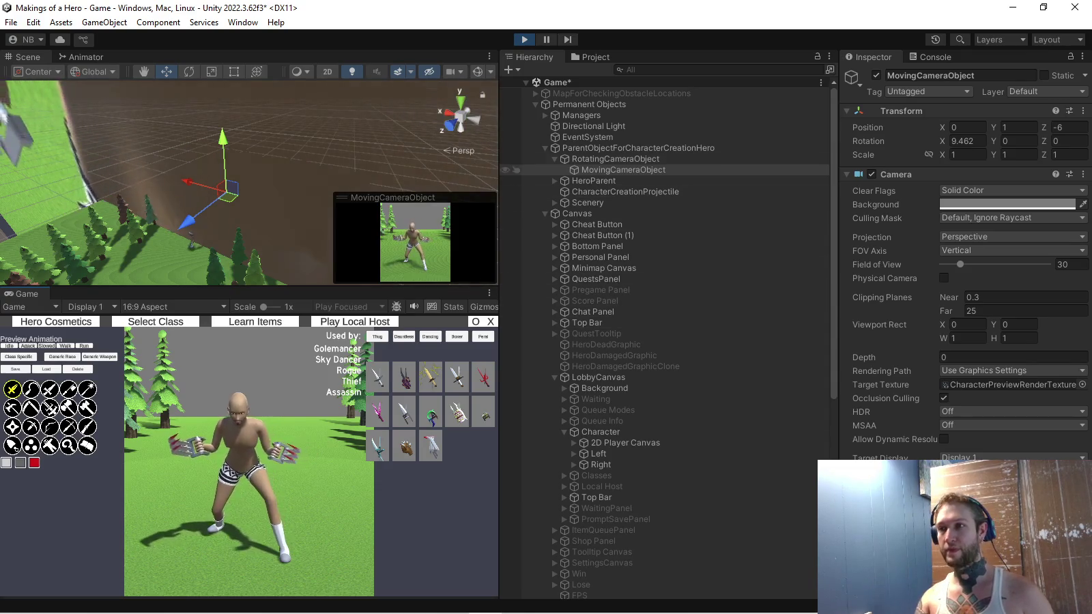
Set RotatingCameraObject's Position Y back to 1 after trying 0, then select MovingCameraObject
left_click(601, 158)
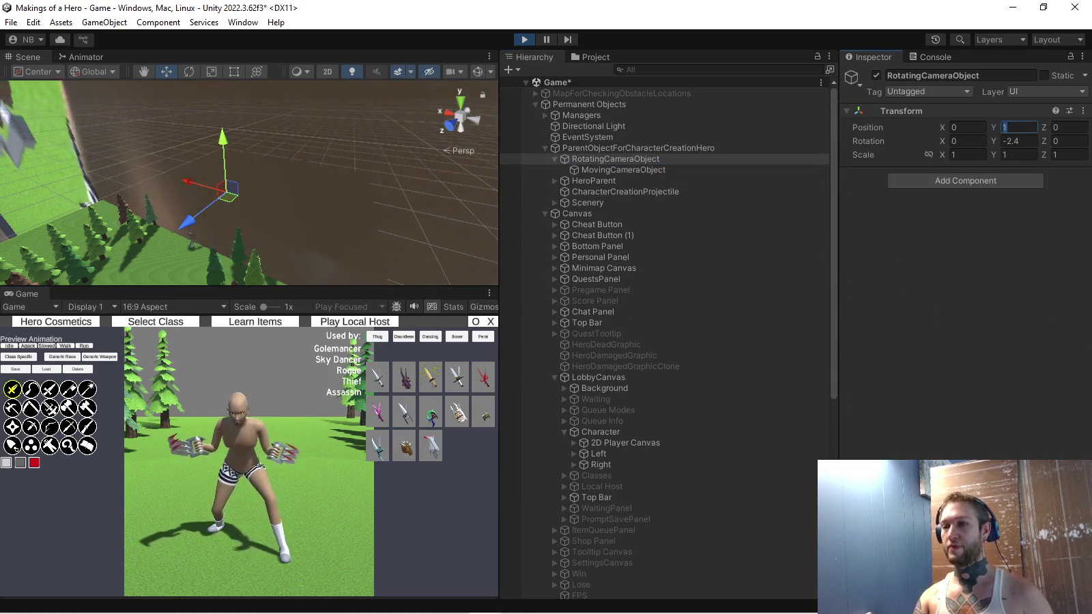
type("0")
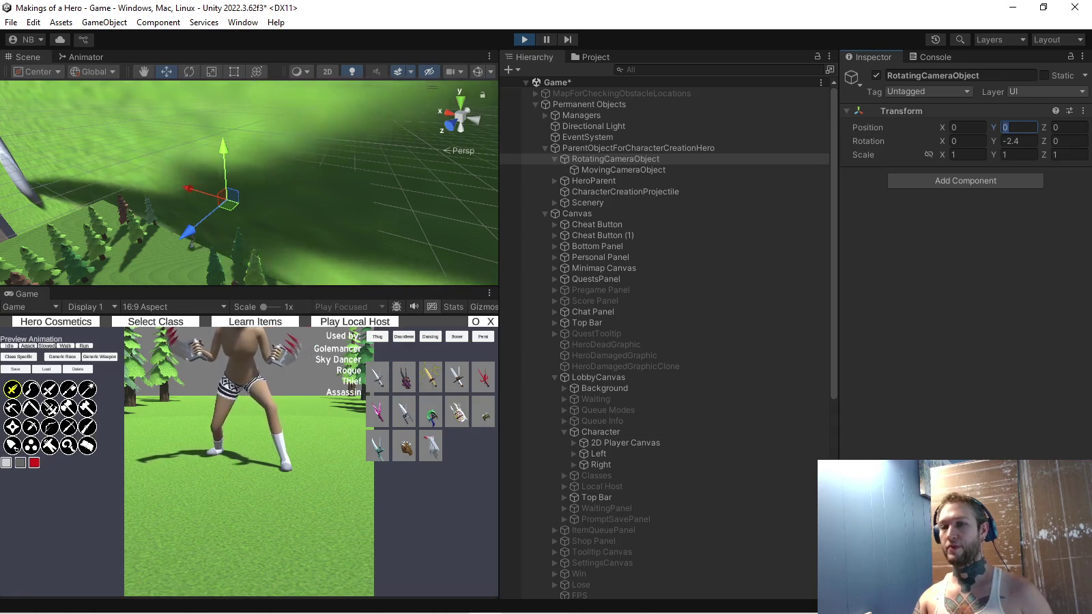
type("1")
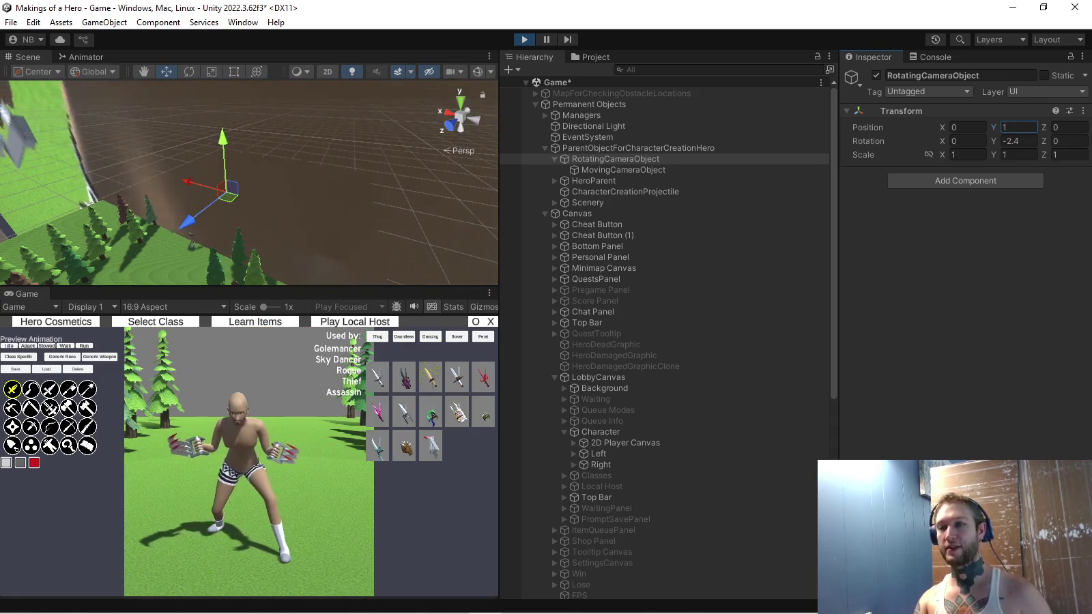
key("Return")
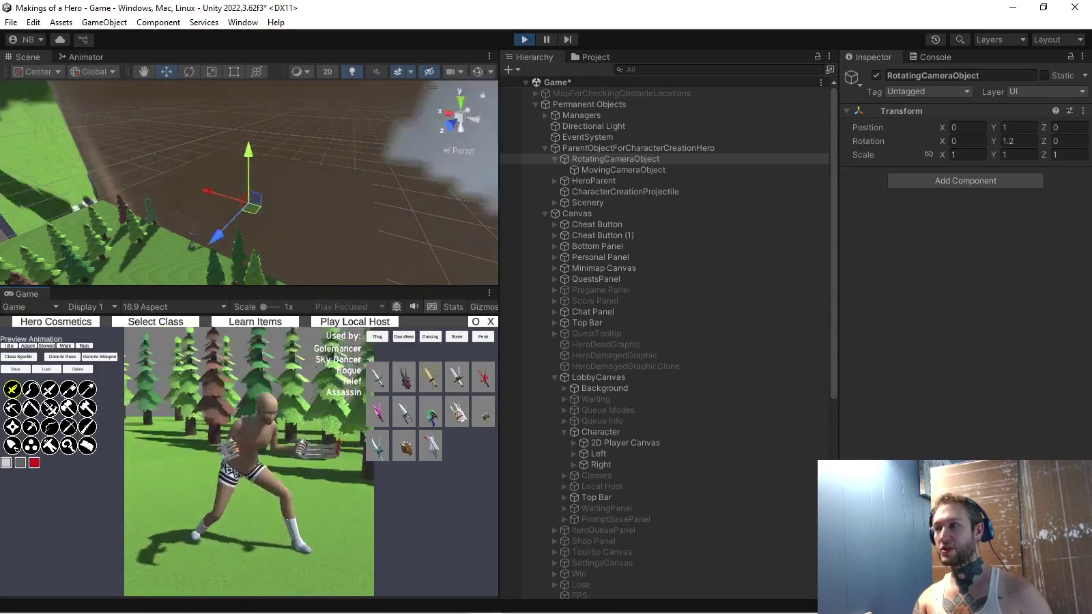
left_click(623, 169)
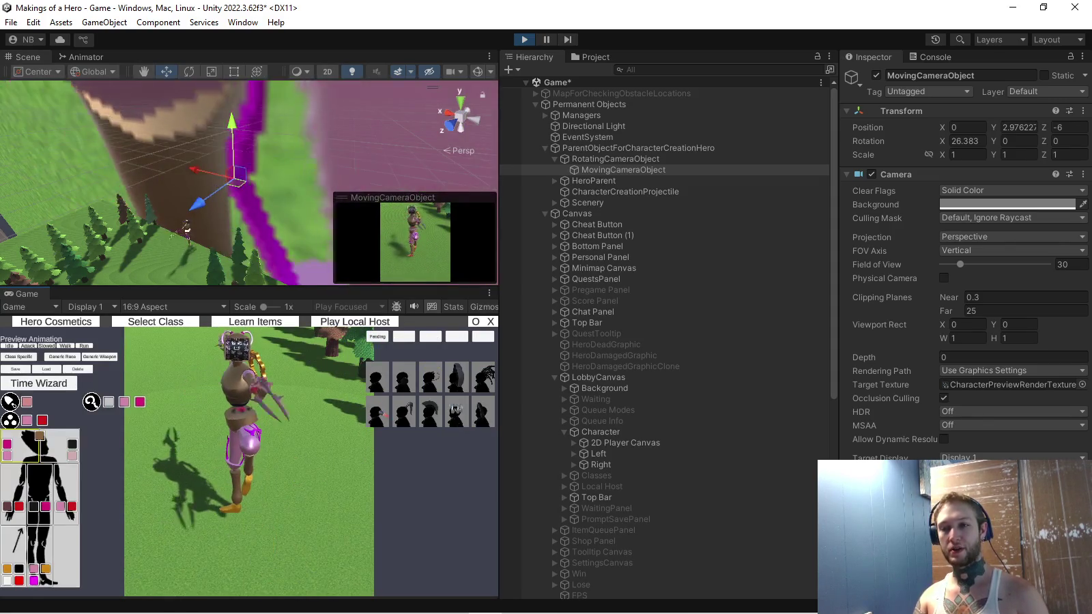
In the running game, browse the orb, weapon and generic race cosmetics, dismissing the unsaved-cosmetics warning
left_click(10, 420)
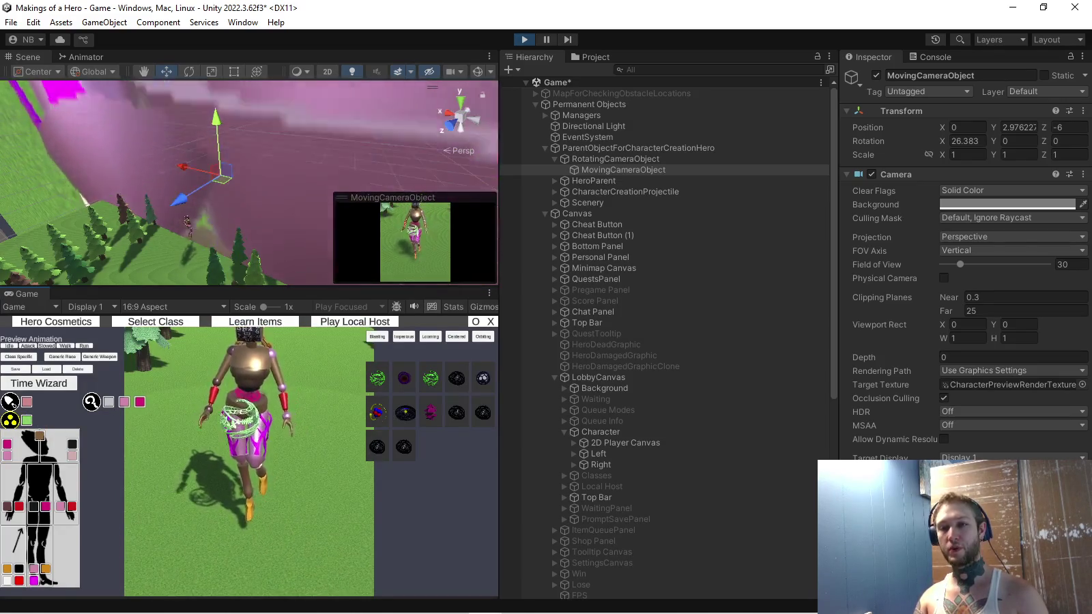
left_click(90, 402)
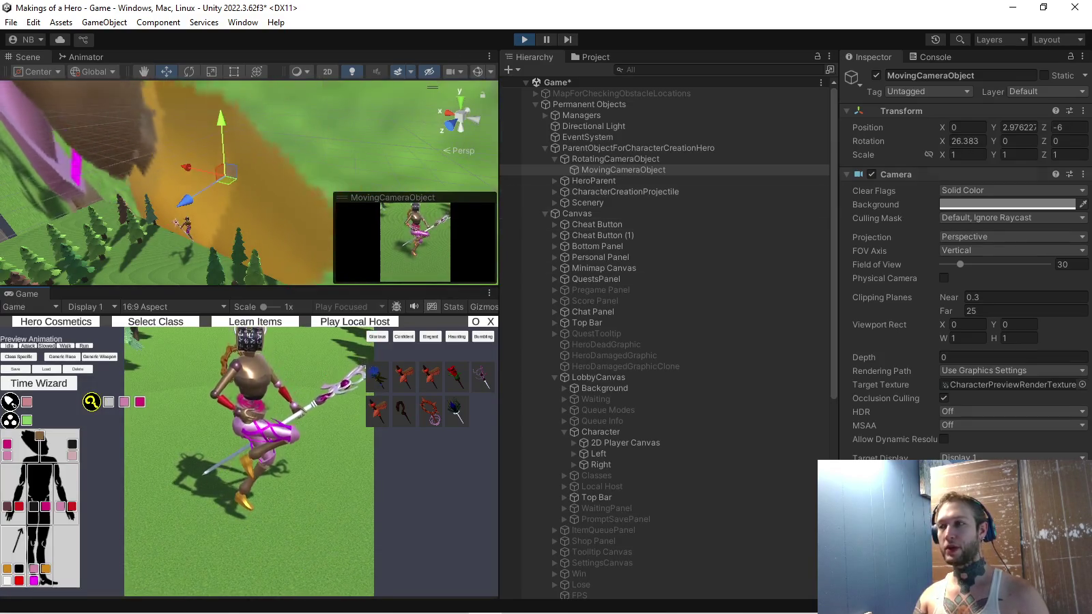
type("5")
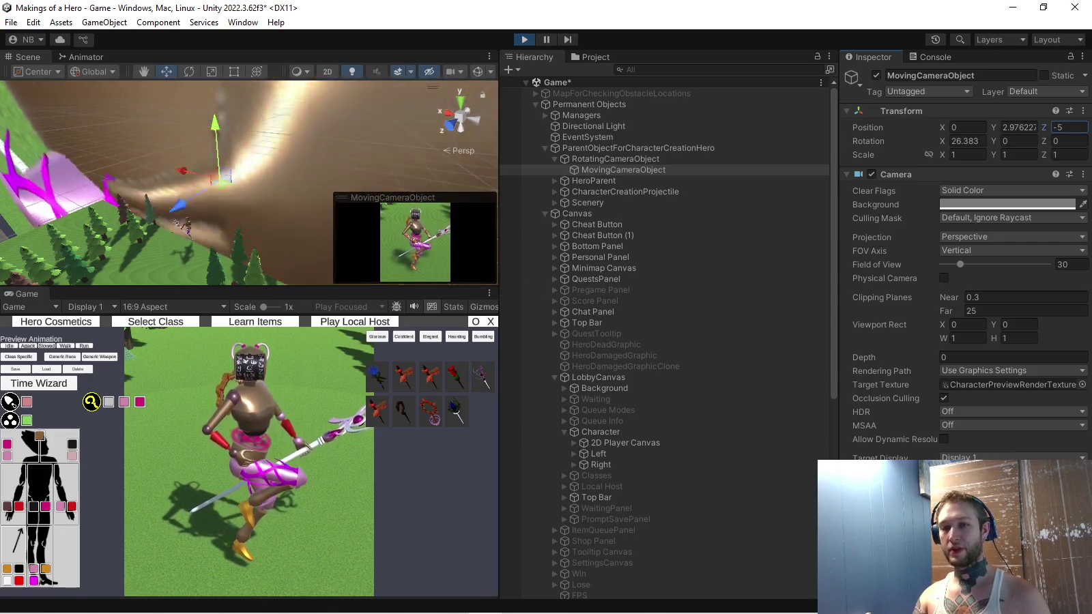
left_click(62, 357)
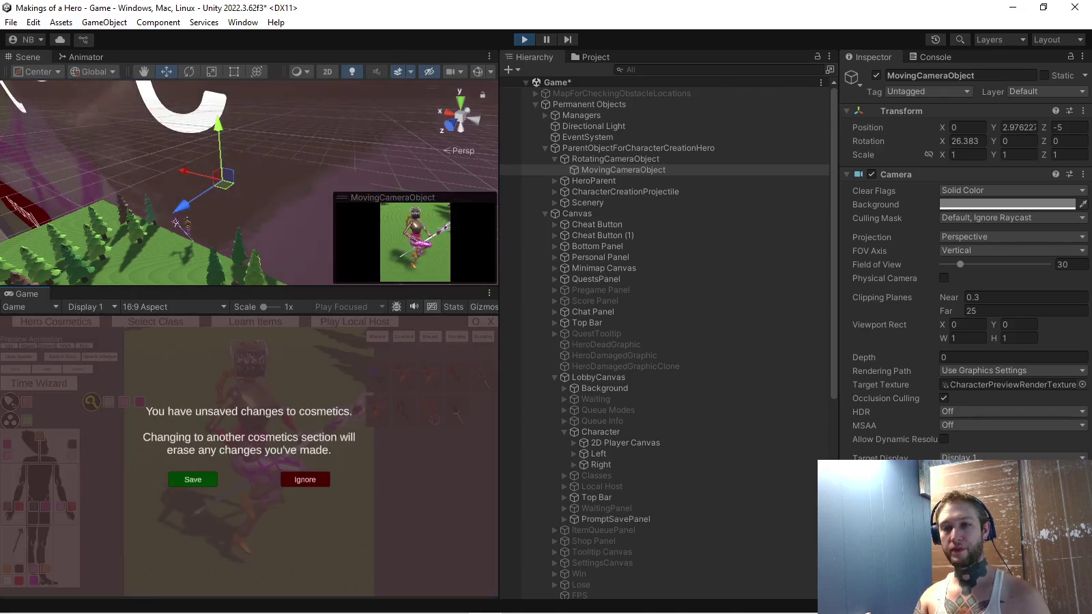
left_click(305, 479)
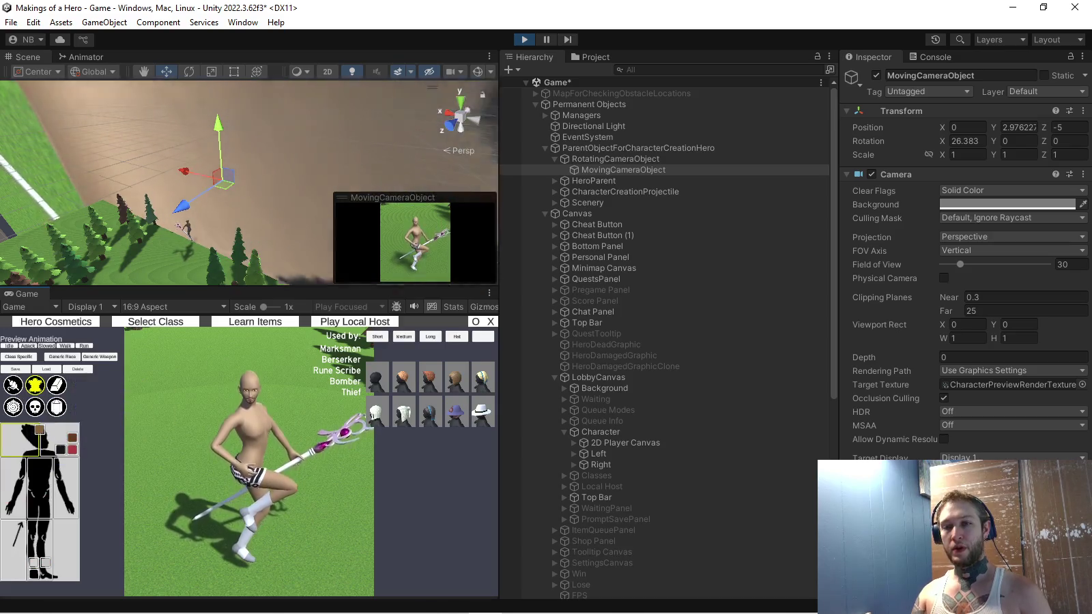
left_click(99, 356)
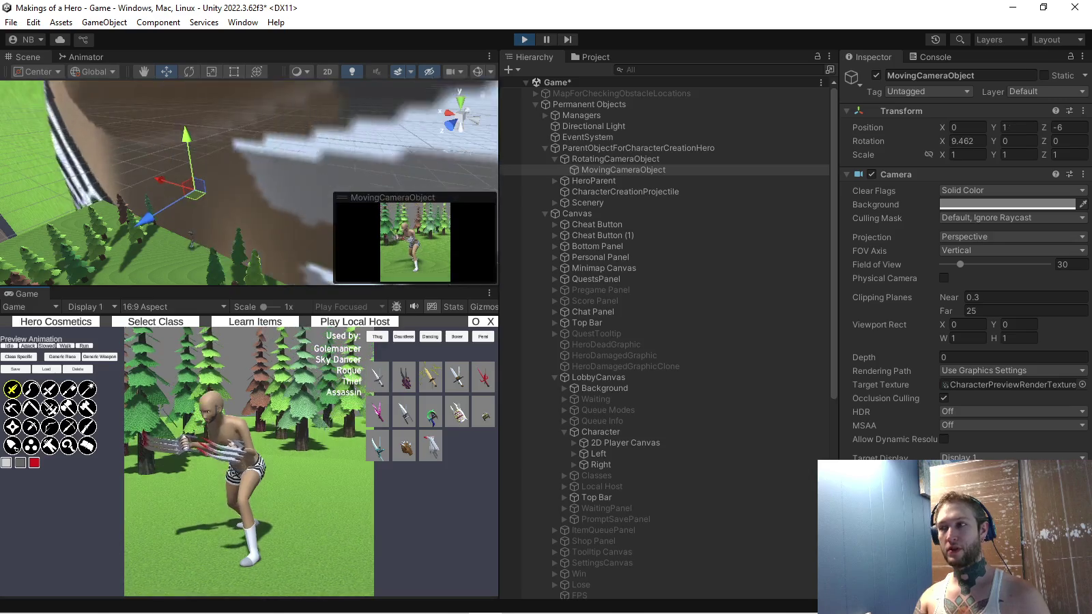
Test MovingCameraObject at Position Z -5, stop play mode, and reselect it to edit Z
left_click(1068, 127)
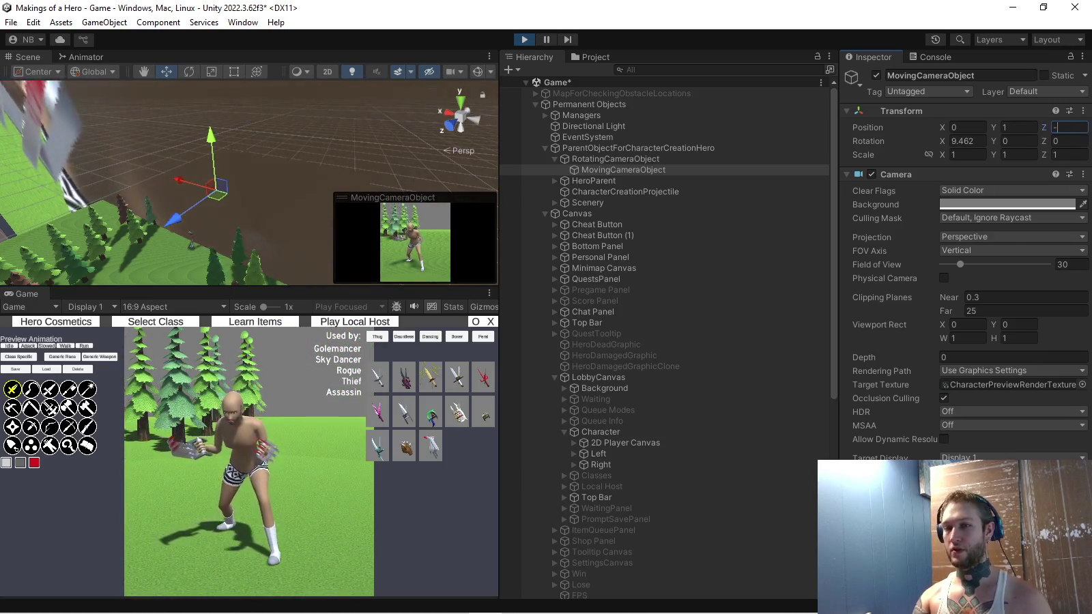
type("5")
key("Return")
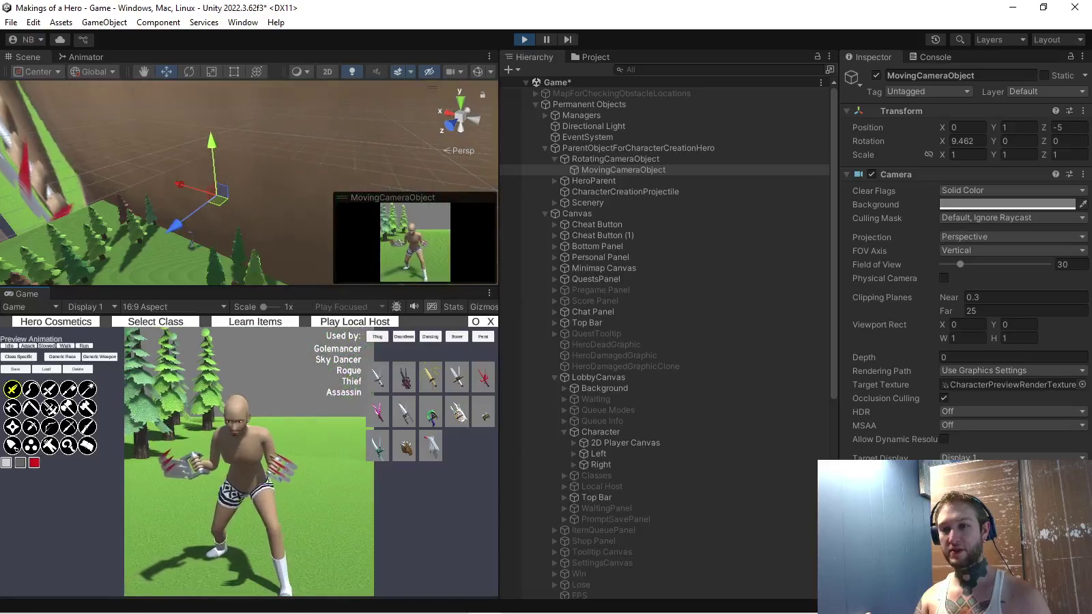
key("ctrl+p")
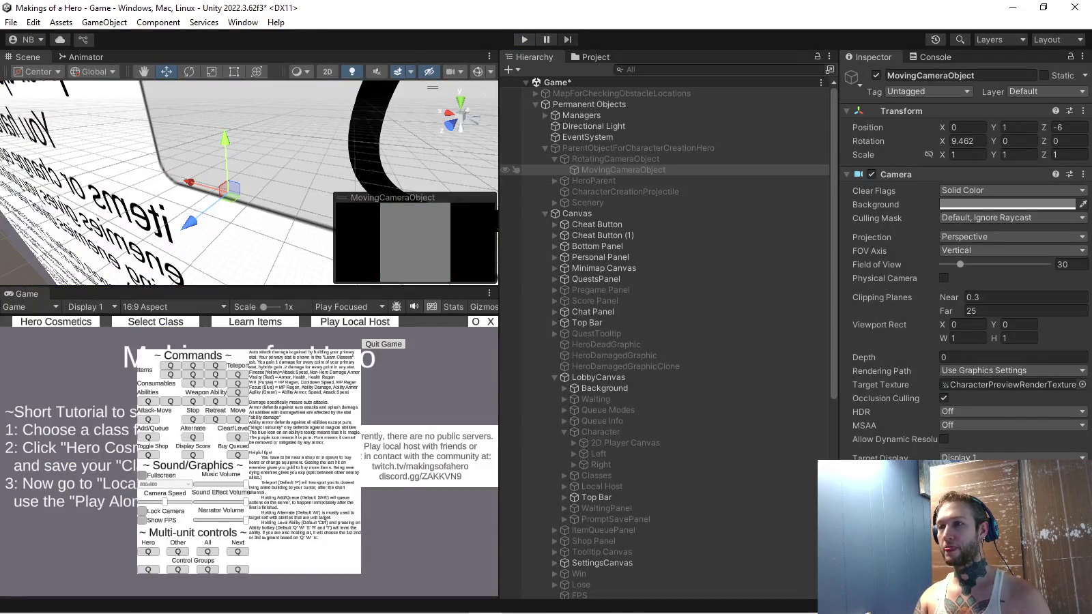
left_click(614, 170)
left_click(1069, 127)
Enter Z -5, then change newPos's default Z from -6f to -5f in Character.cs and save
type("-5")
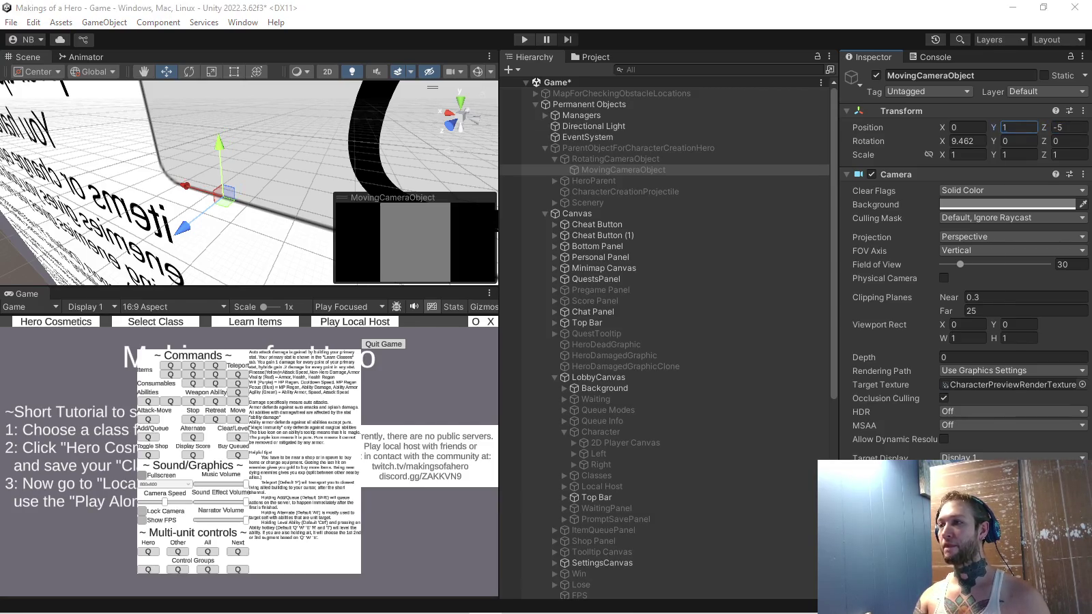
key("alt+Tab")
scroll(355, 345, "up", 13)
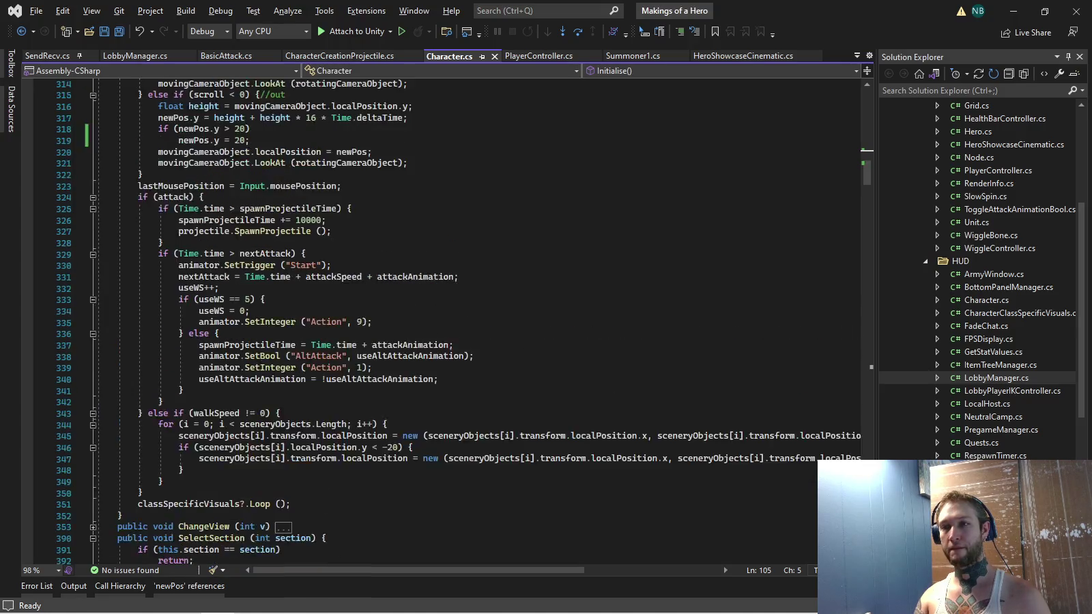
left_click(271, 220)
key("Delete")
type("5f);")
key("ctrl+s")
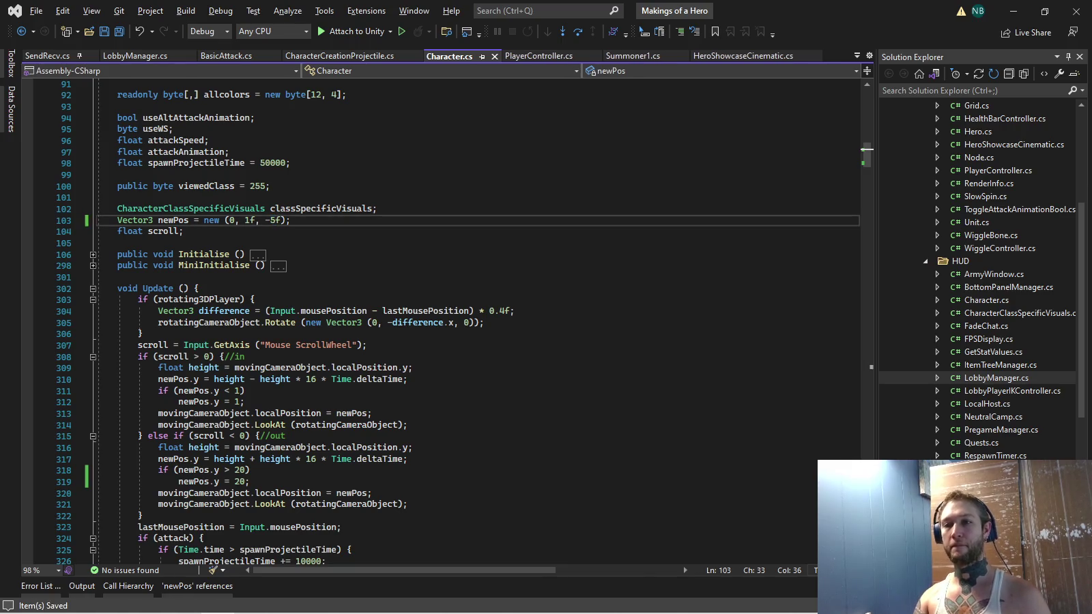
key("alt+Tab")
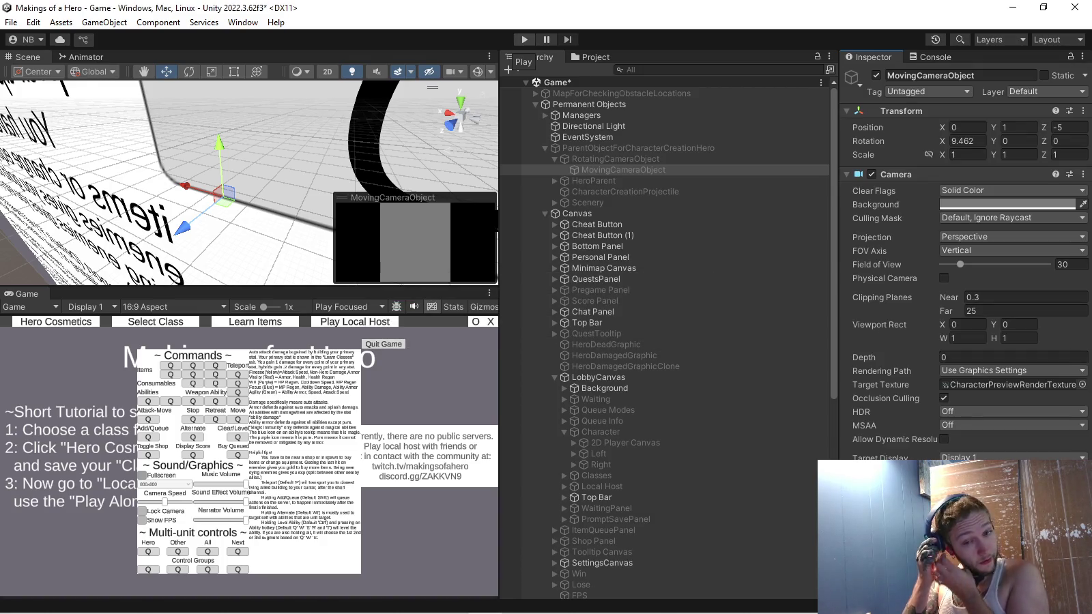
Enter play mode and check the closer camera on several classes, including tree creature and Time Wizard, with weapon and hair options
left_click(524, 39)
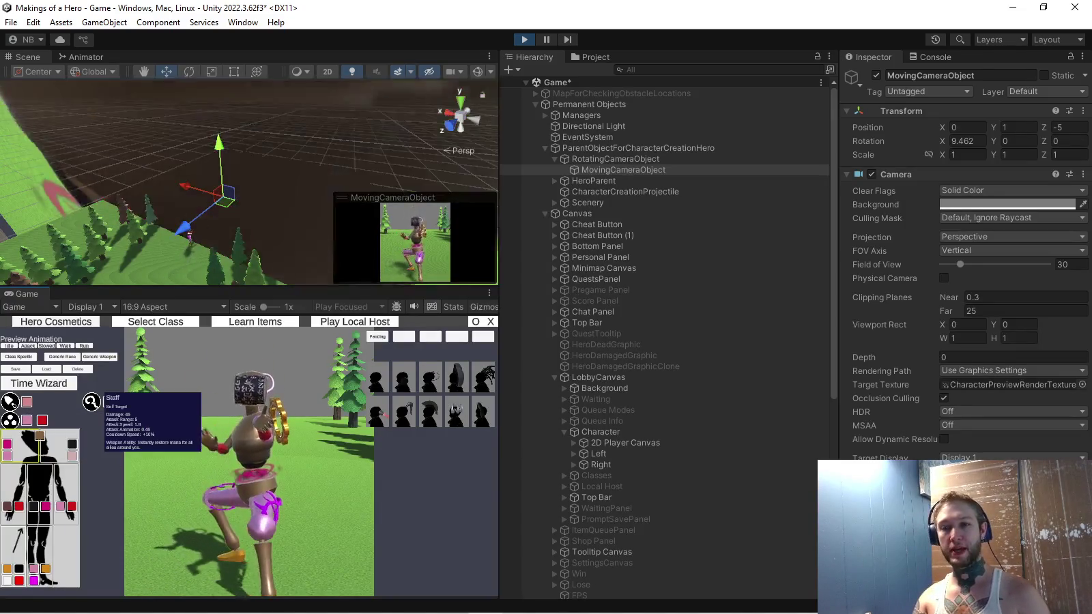
left_click(90, 401)
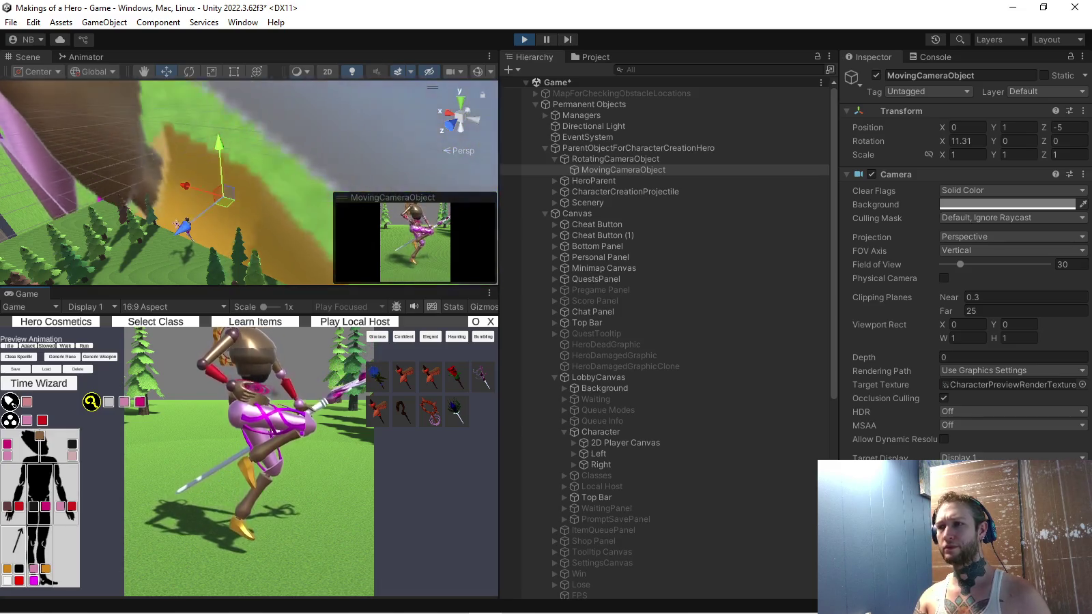
left_click(10, 402)
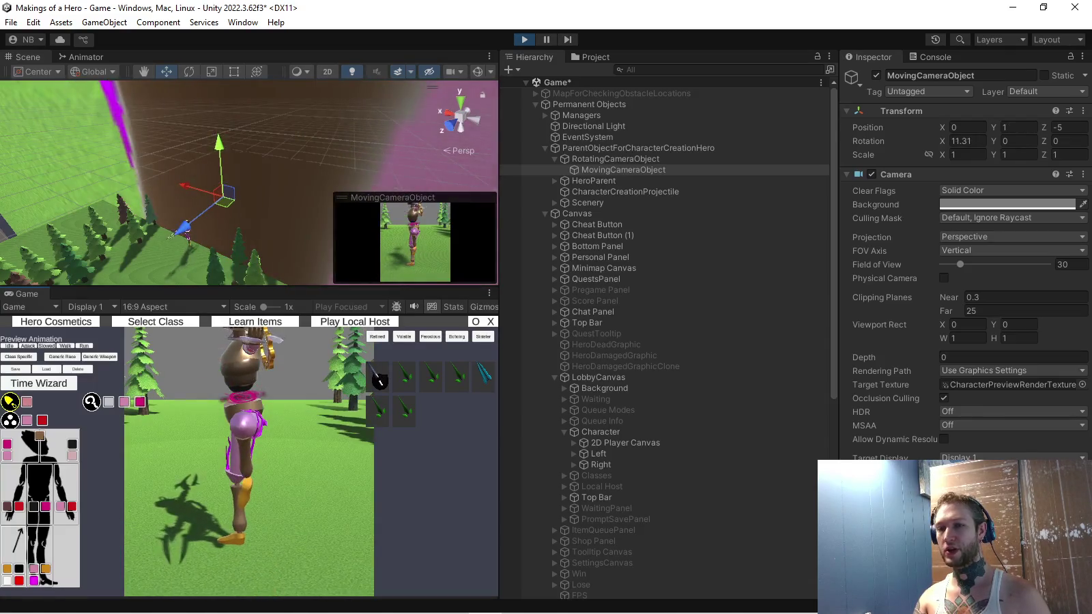
left_click(34, 385)
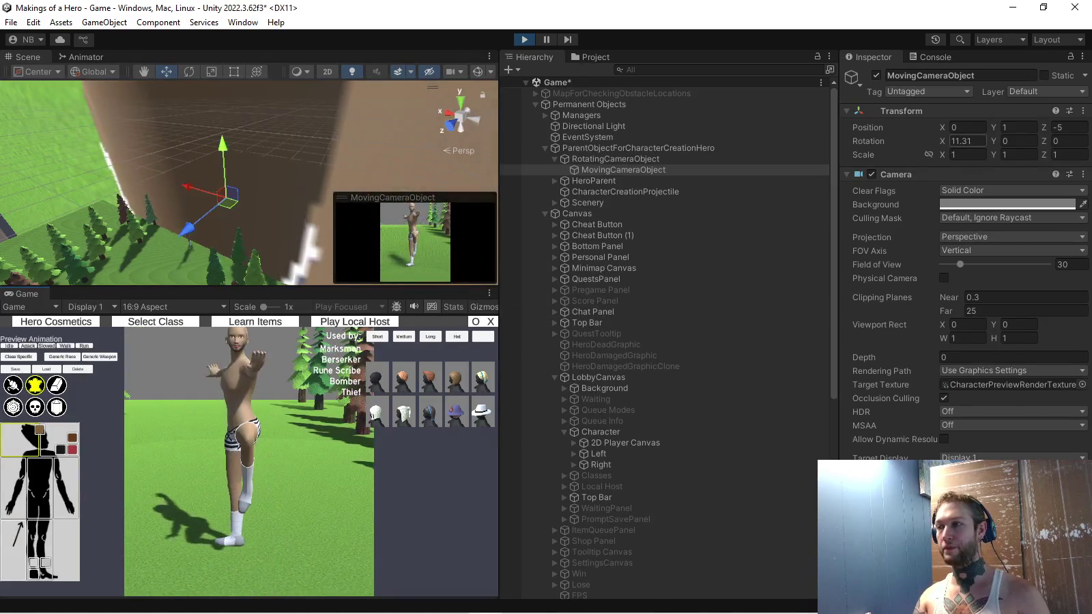
left_click(13, 406)
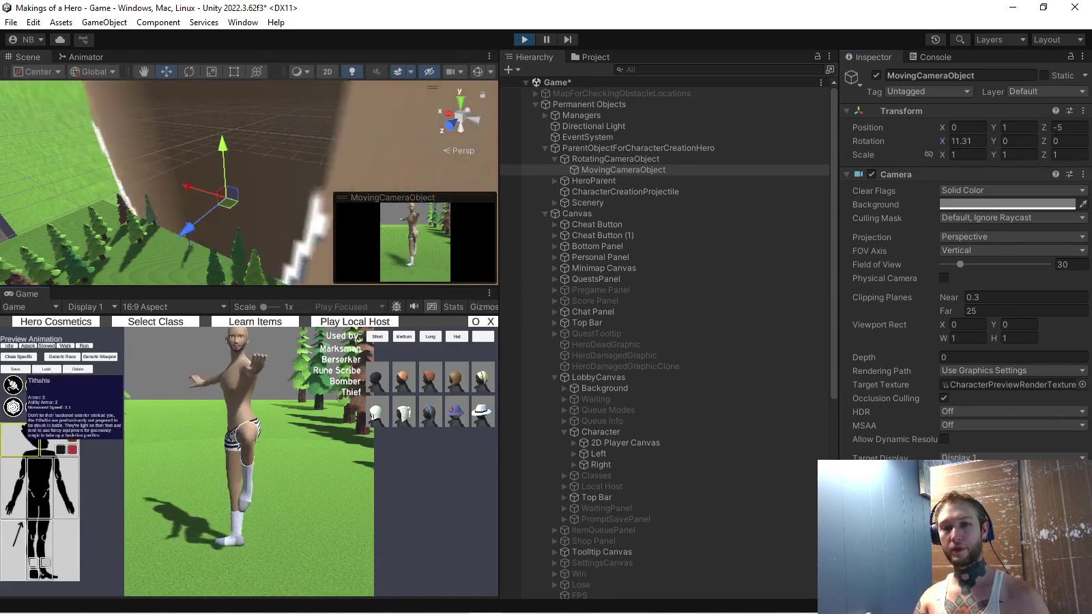
left_click(13, 407)
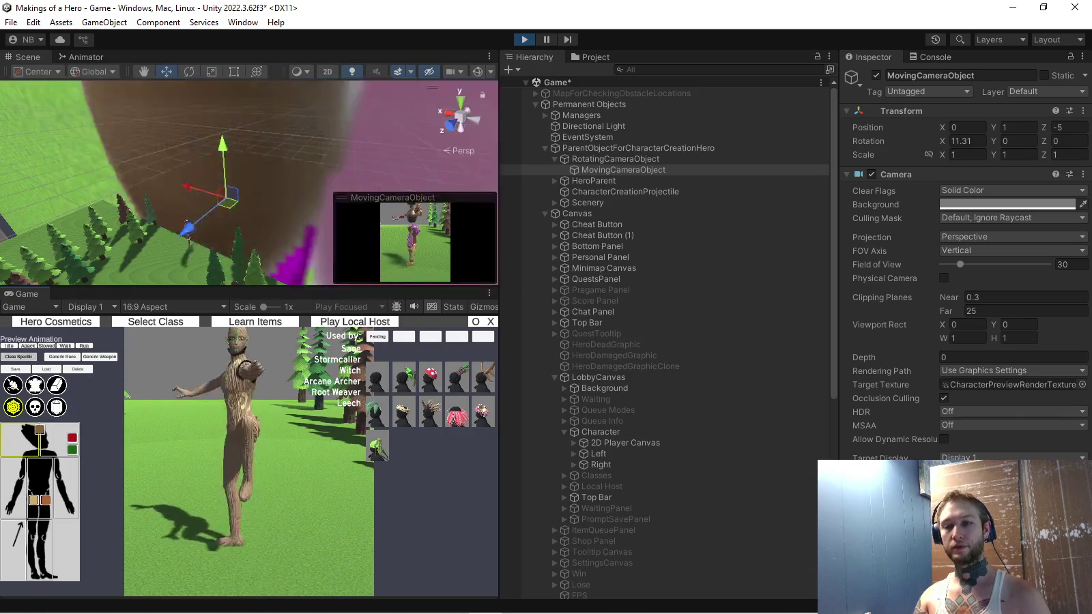
left_click(91, 401)
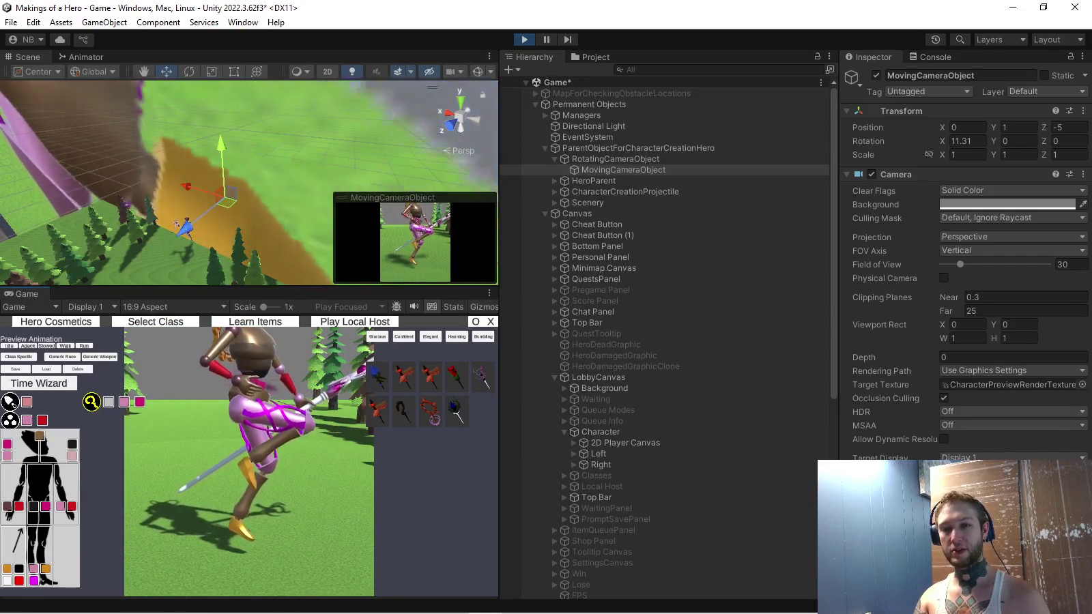
mouse_move(91, 402)
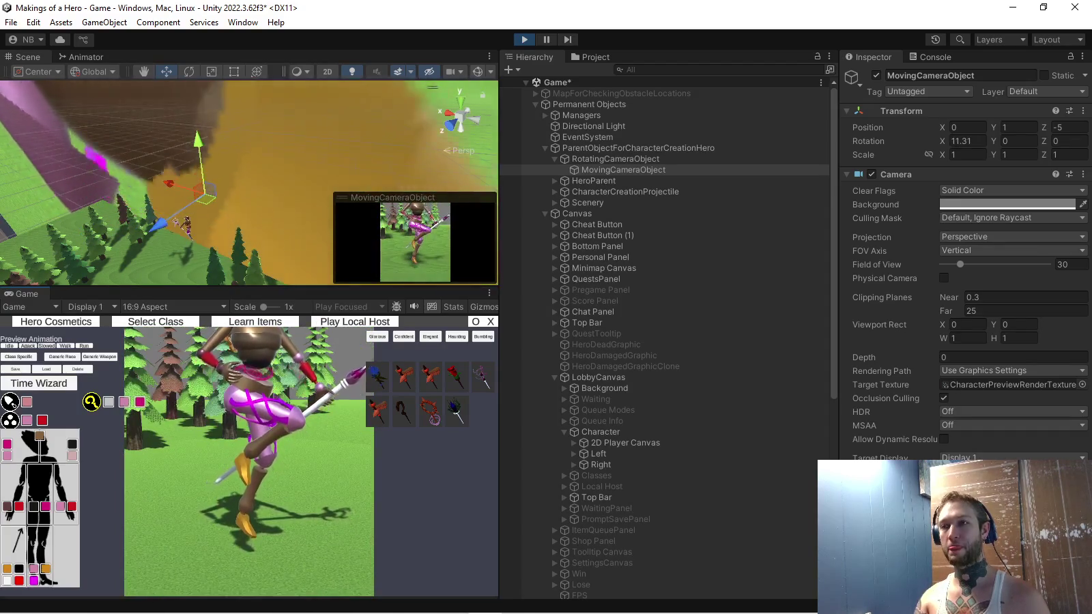
Stop play mode and lower the zoom-out height limit from 20 to 10 on lines 318–319, saving Character.cs
key("ctrl+p")
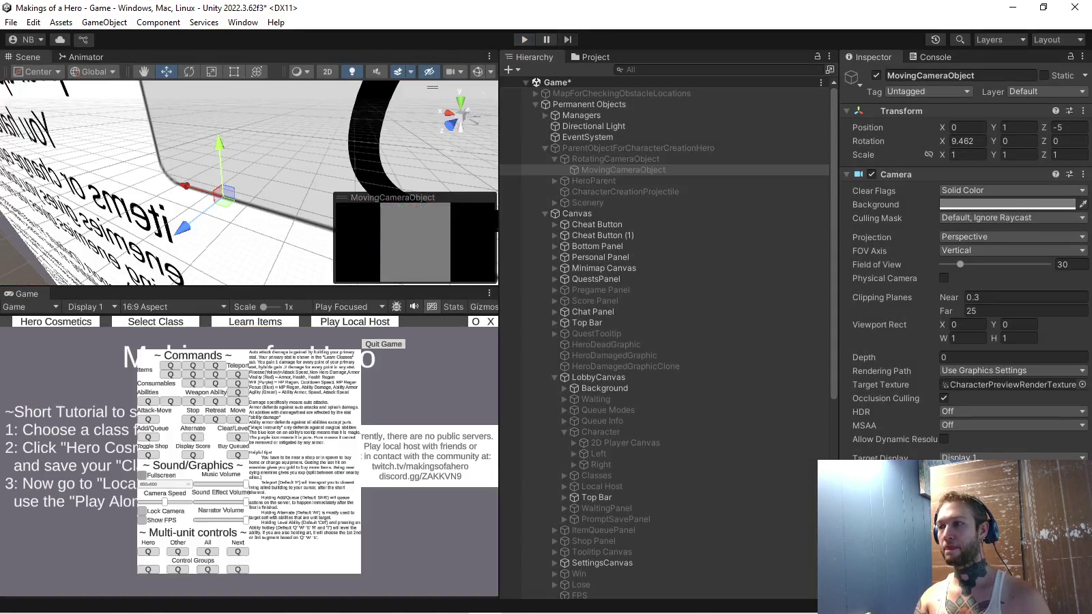
key("alt+Tab")
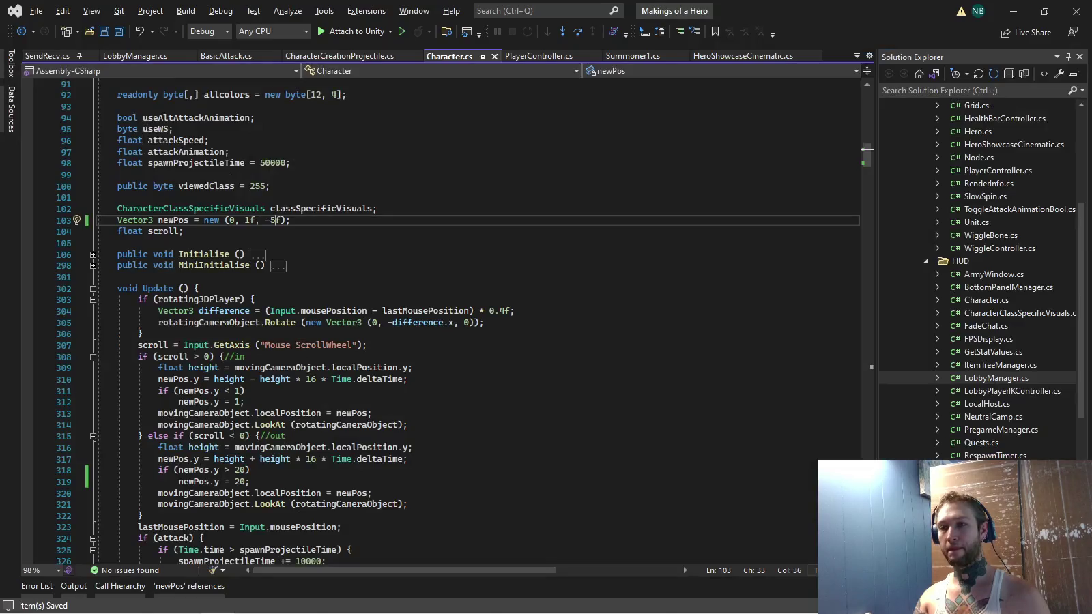
scroll(436, 321, "up", 1)
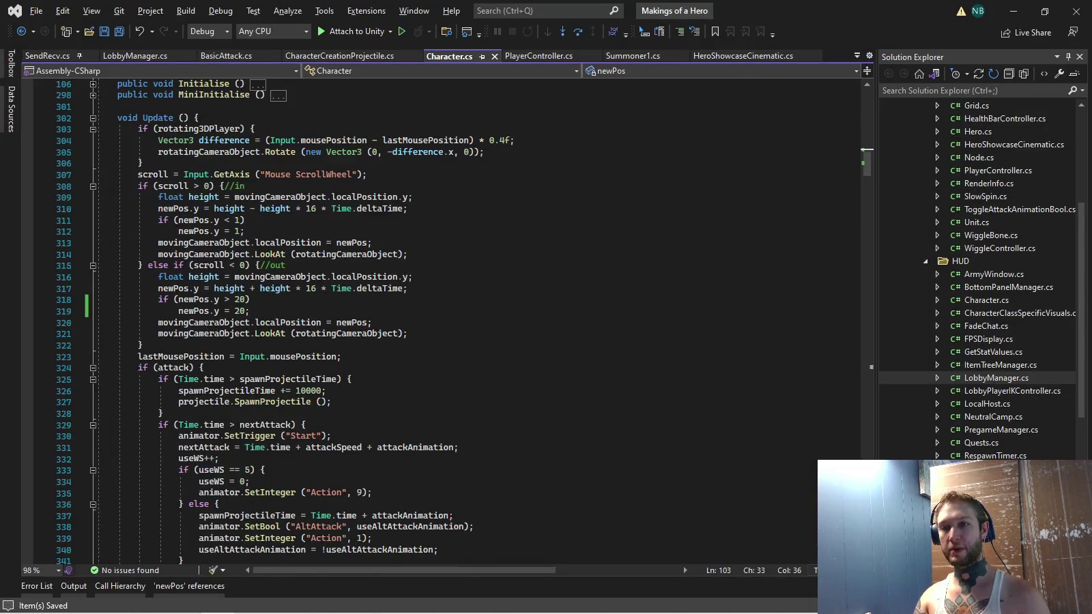
double_click(240, 299)
type("10")
key("Down")
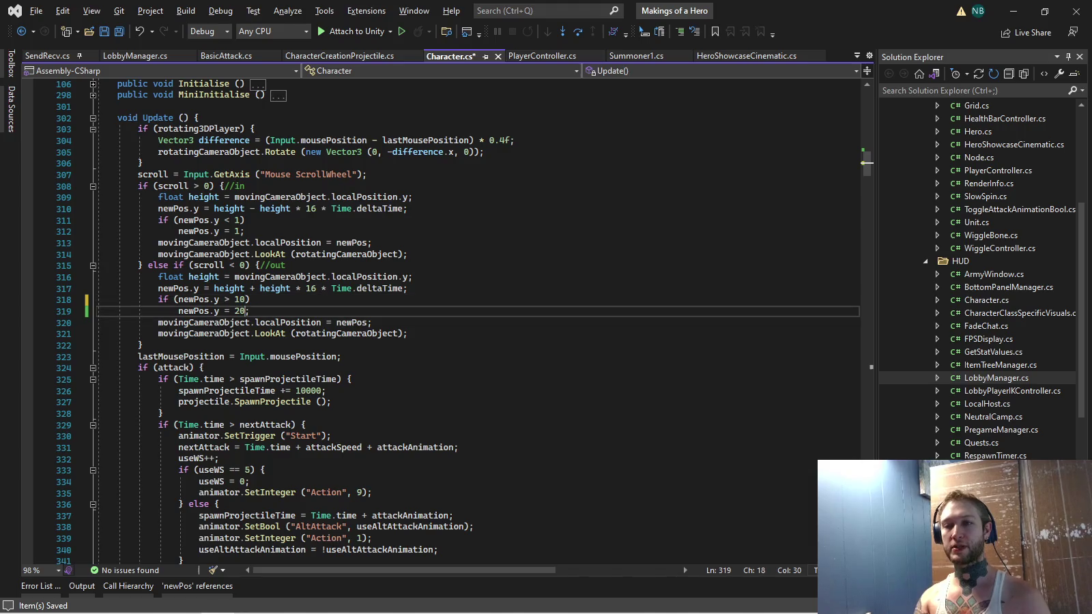
type("1")
key("ctrl+s")
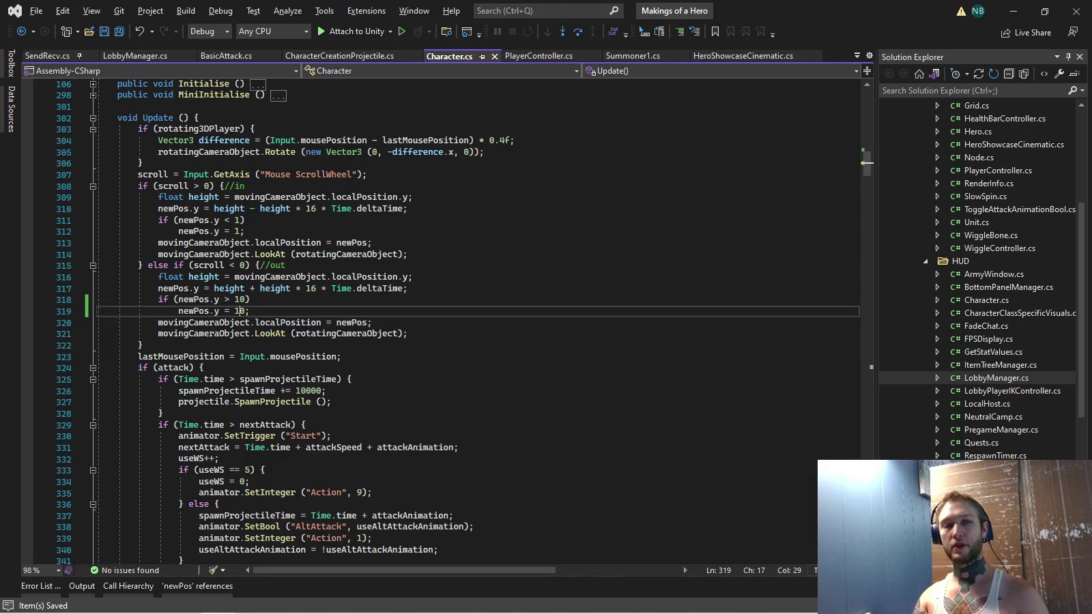
key("alt+Tab")
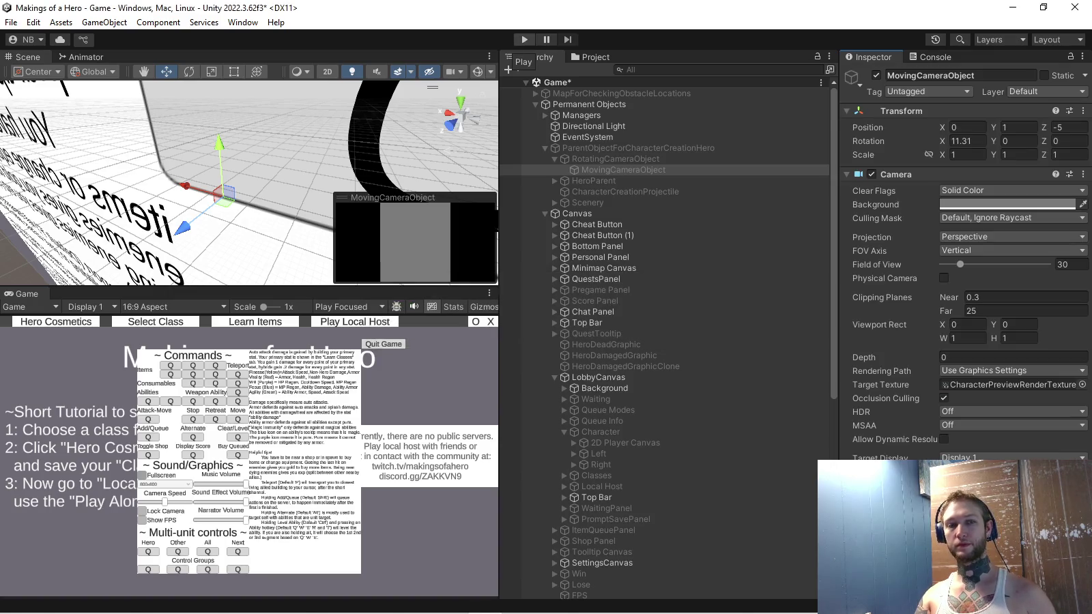
Enter play mode with the recompiled camera limits, then bring TODO.txt in Notepad forward
key("ctrl+p")
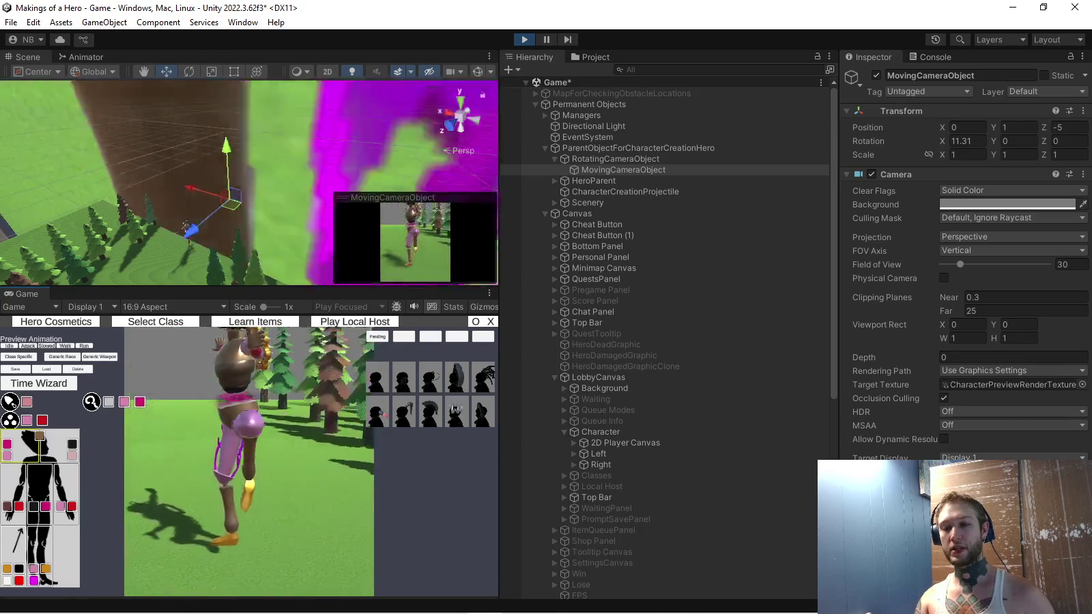
key("alt+Tab")
key("Tab")
key("Tab")
key("Tab")
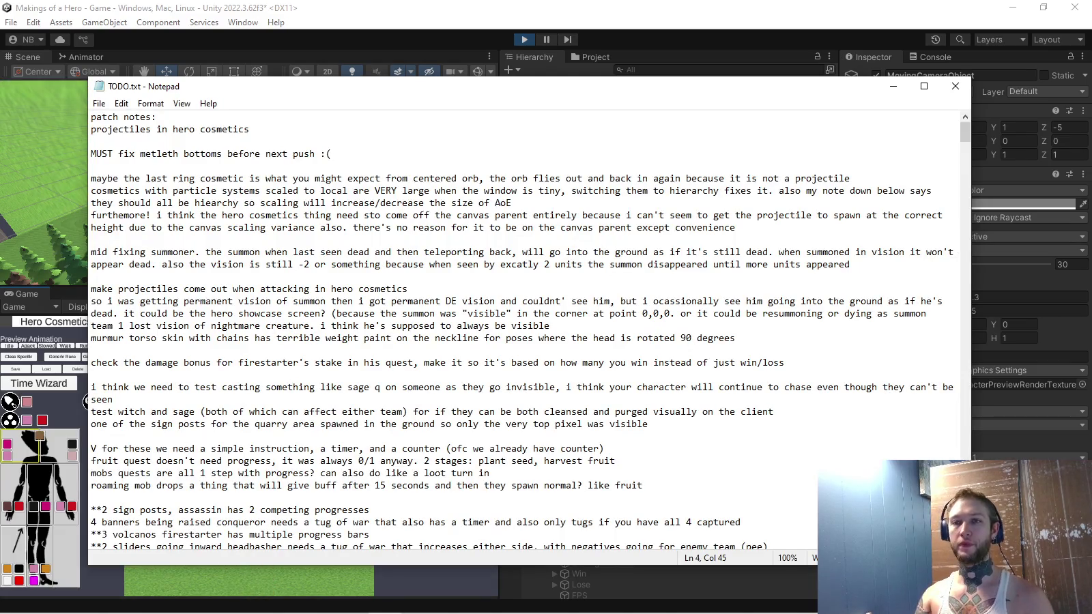
Add a note under 'MUST fix metleth bottoms' that heroes don't self-shadow, then return to Unity
key("Return")
type("b")
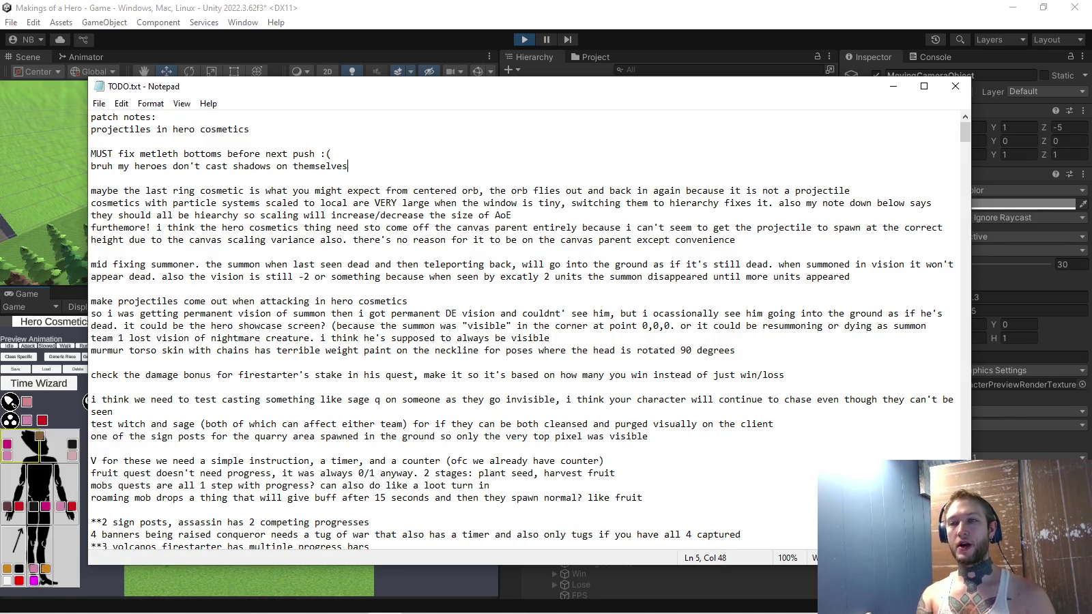
key("alt+Tab")
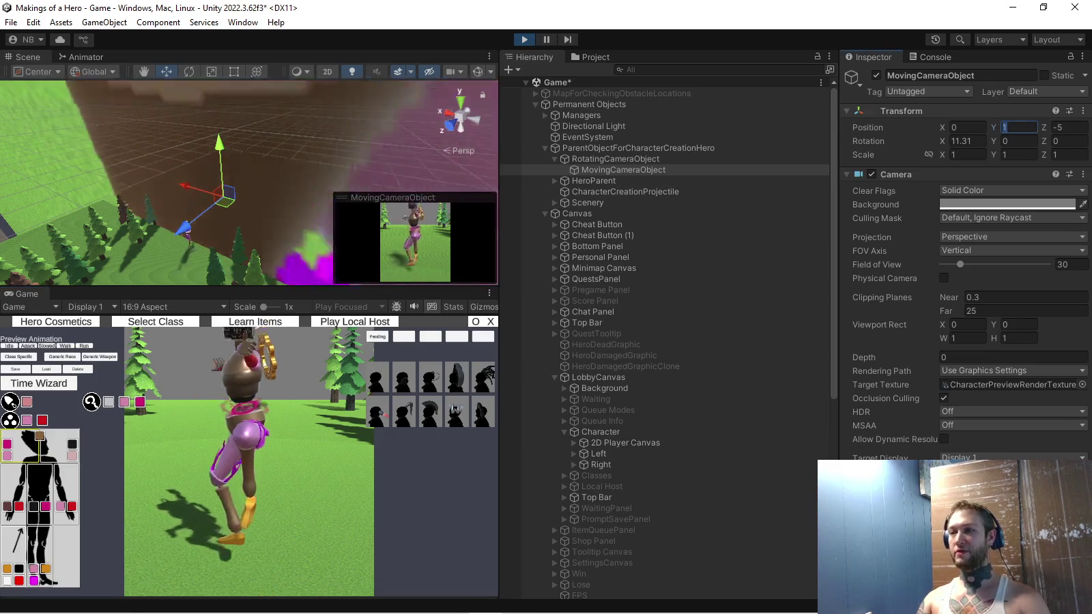
Set RotatingCameraObject's Position Y to 1.5 and maximize the Game view
left_click(616, 159)
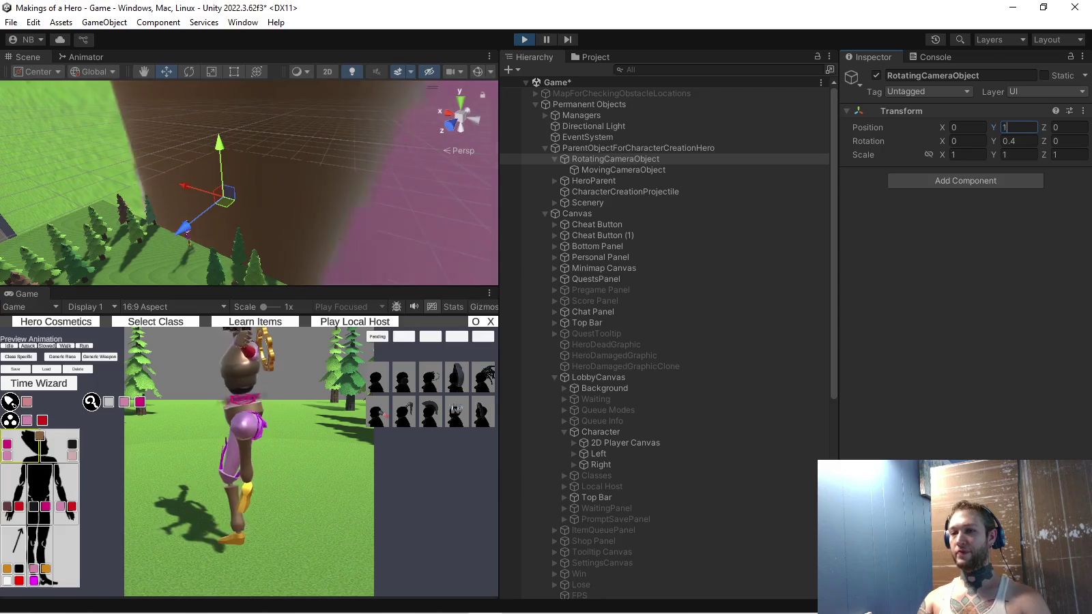
type(".5")
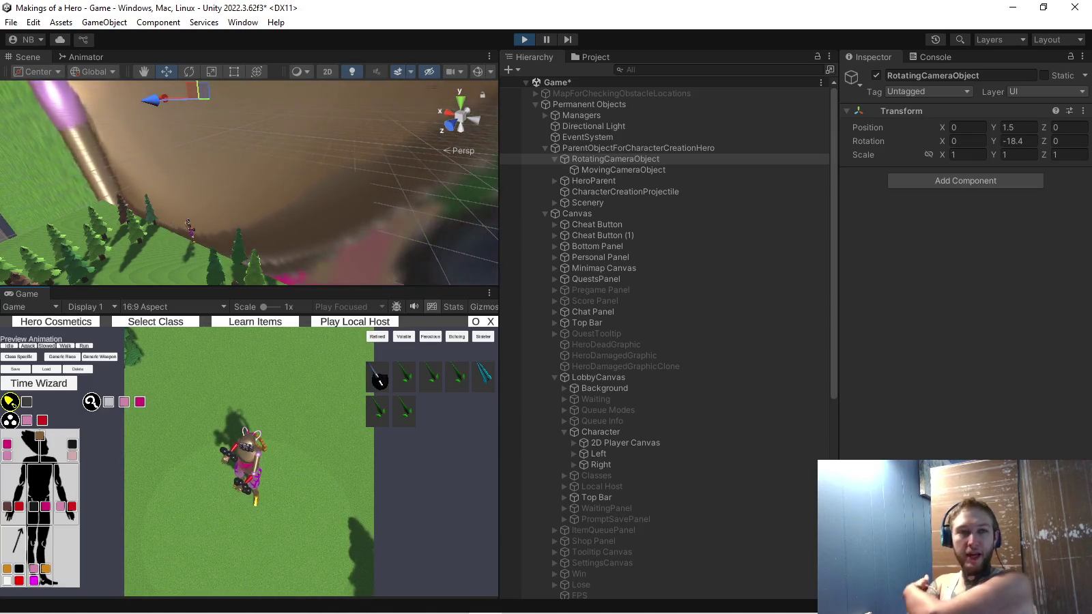
left_click(489, 292)
left_click(526, 339)
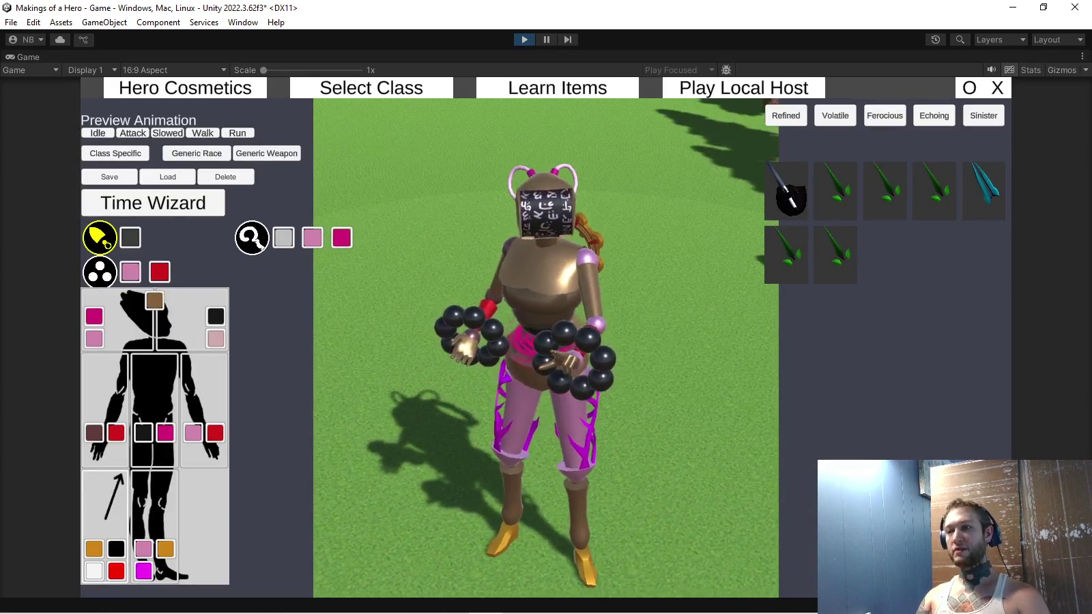
Equip a staff on the preview character and cycle through several staff designs
left_click(253, 239)
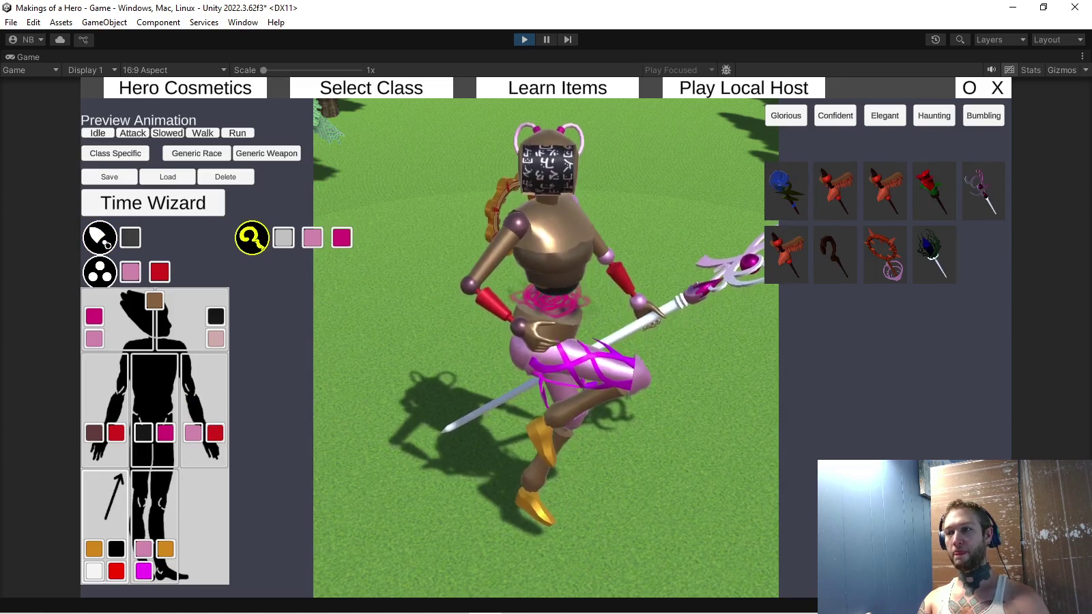
left_click(253, 239)
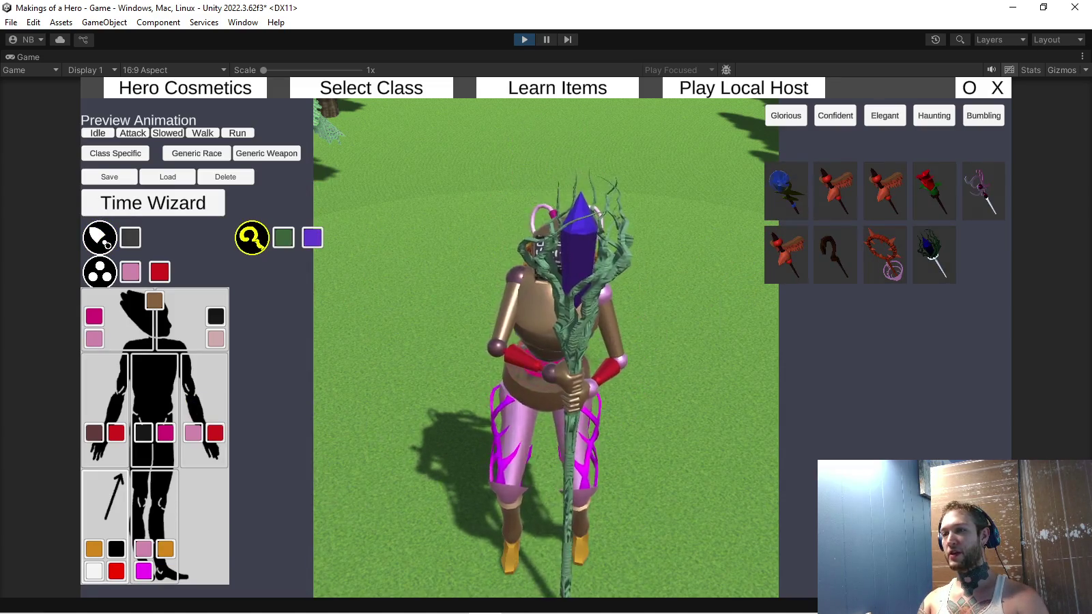
left_click(252, 237)
left_click(252, 238)
left_click(252, 238)
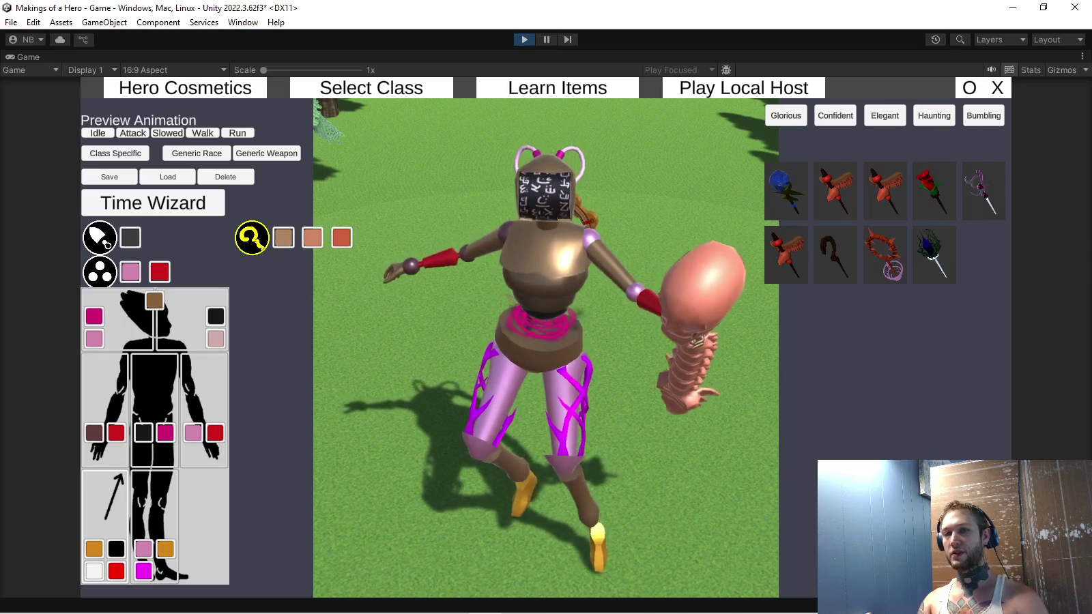
Try several orb designs, then show the Refined/Volatile/Ferocious item set and restore the editor layout
left_click(99, 271)
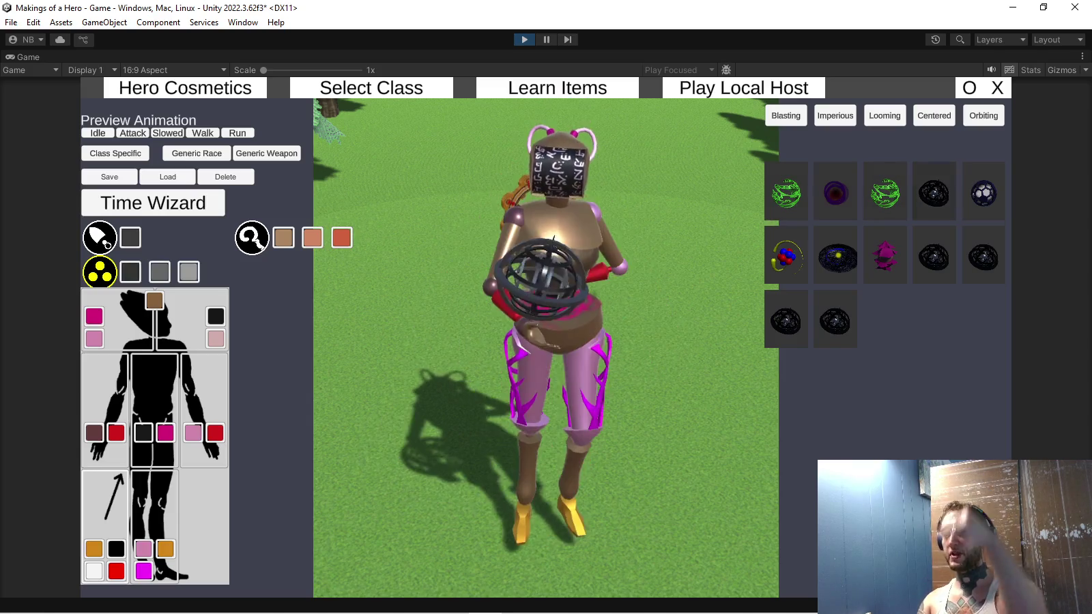
left_click(984, 193)
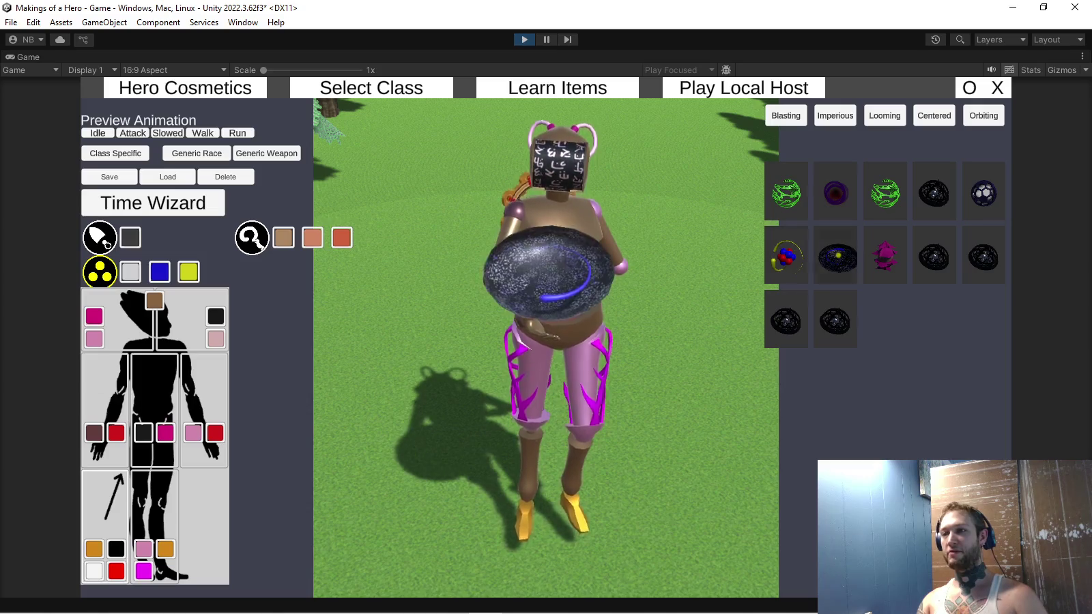
left_click(983, 258)
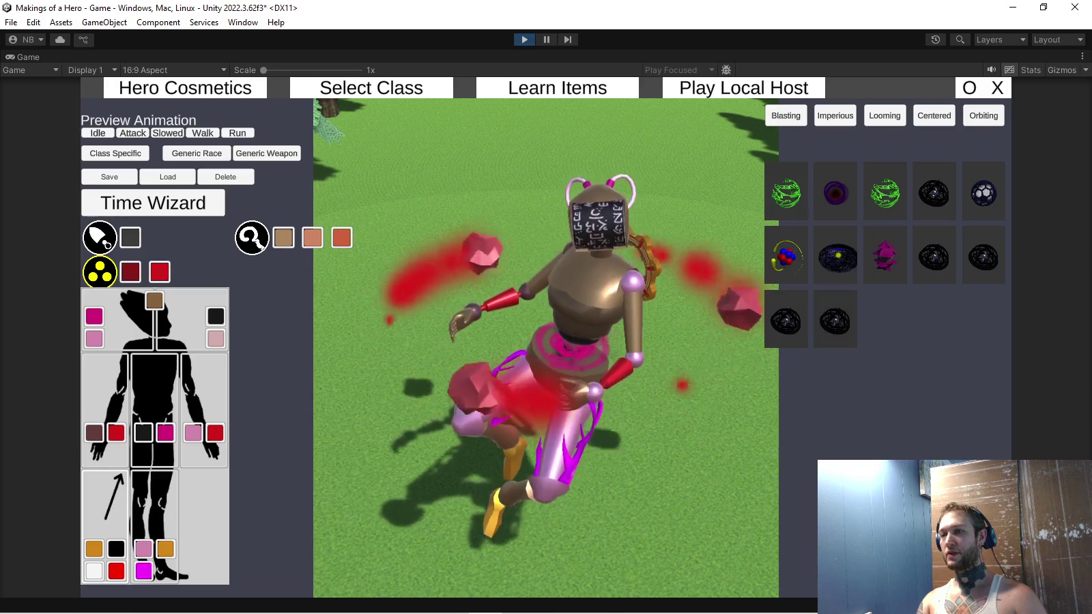
mouse_move(112, 495)
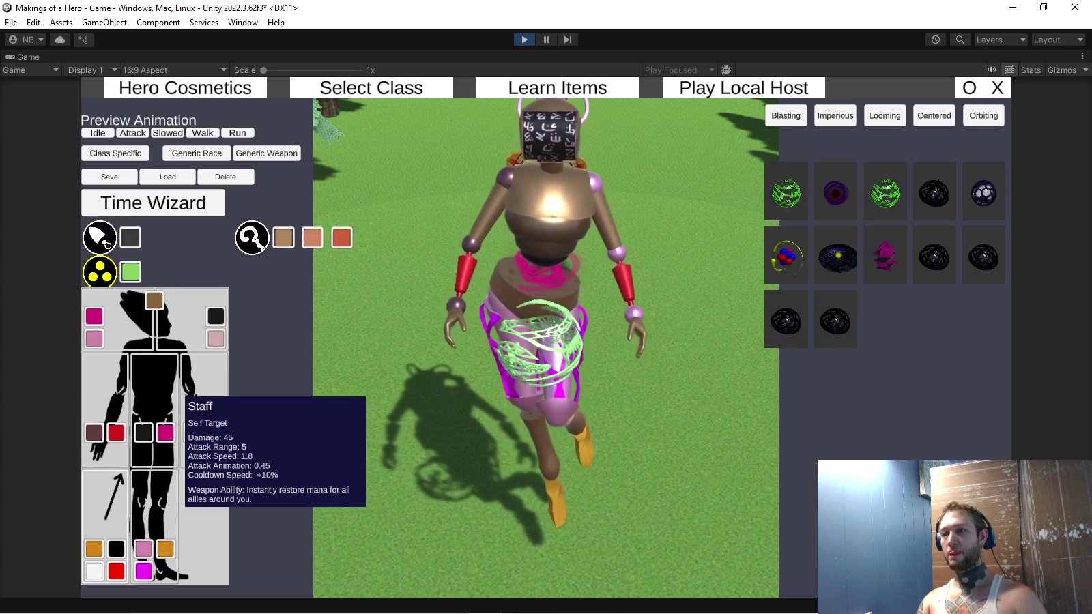
left_click(254, 239)
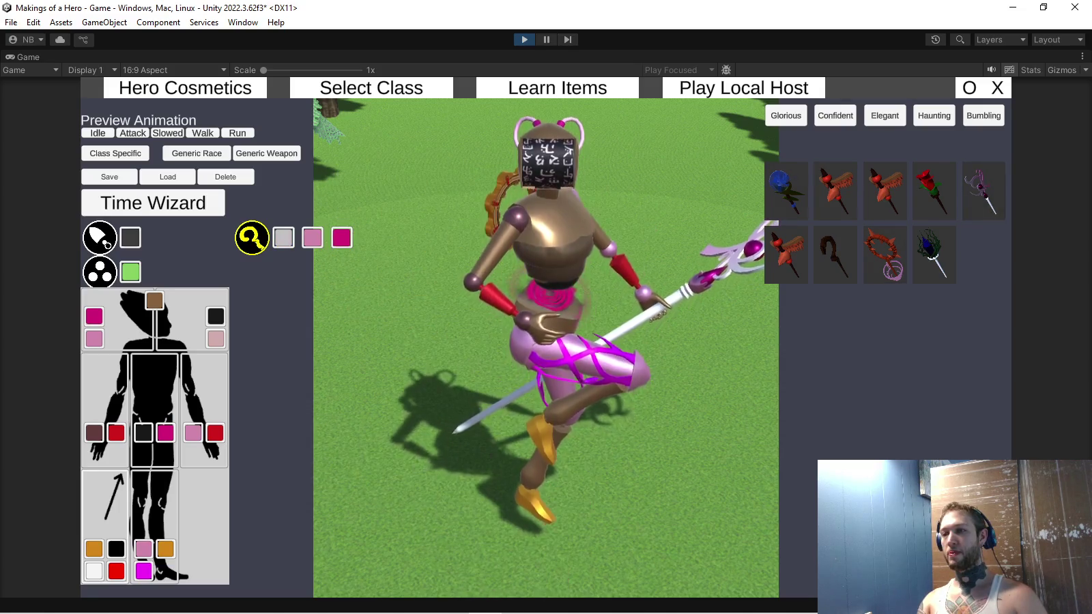
left_click(100, 237)
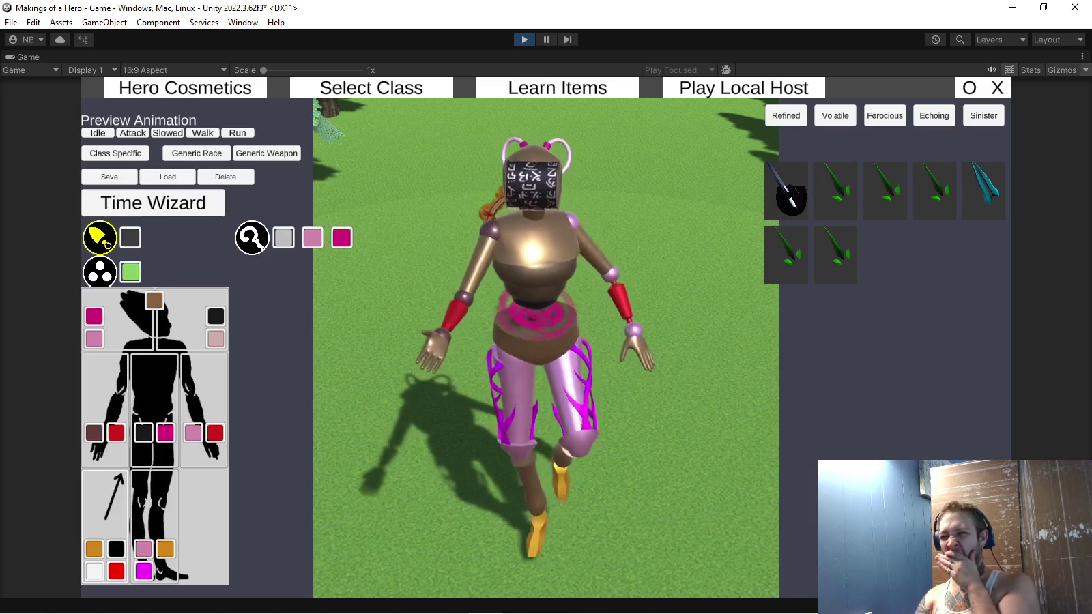
left_click(1083, 57)
Restore the editor layout and inspect MovingCameraObject's Transform values
left_click(915, 76)
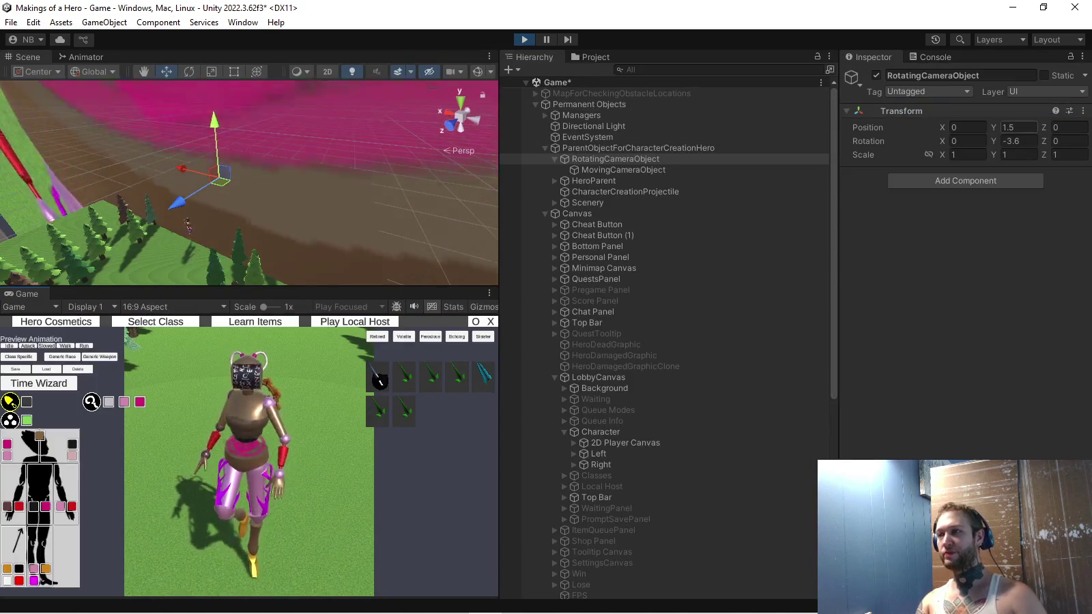
left_click(623, 170)
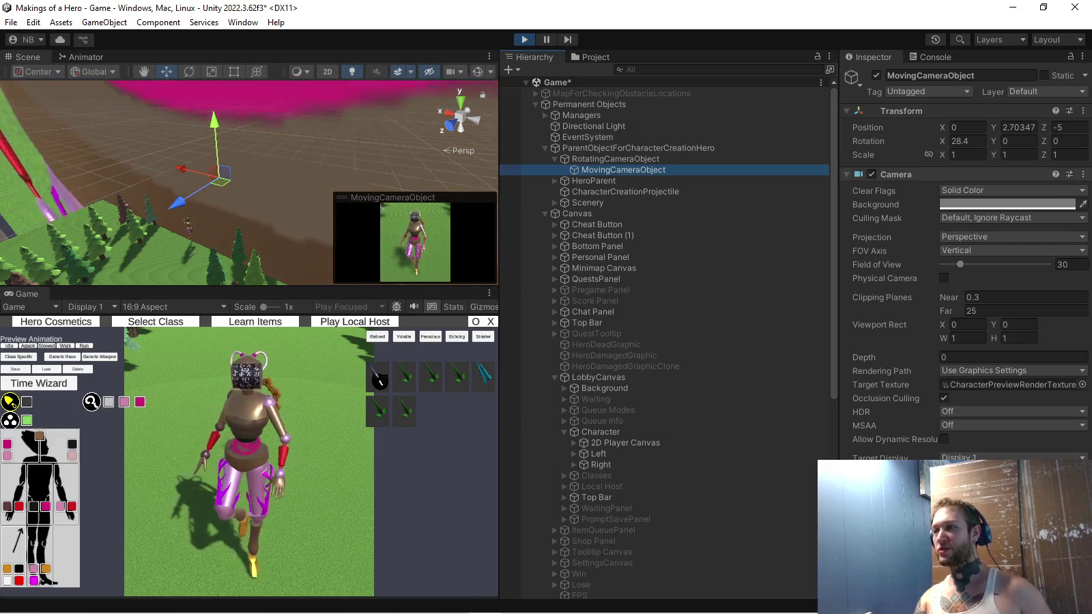
left_click(1019, 127)
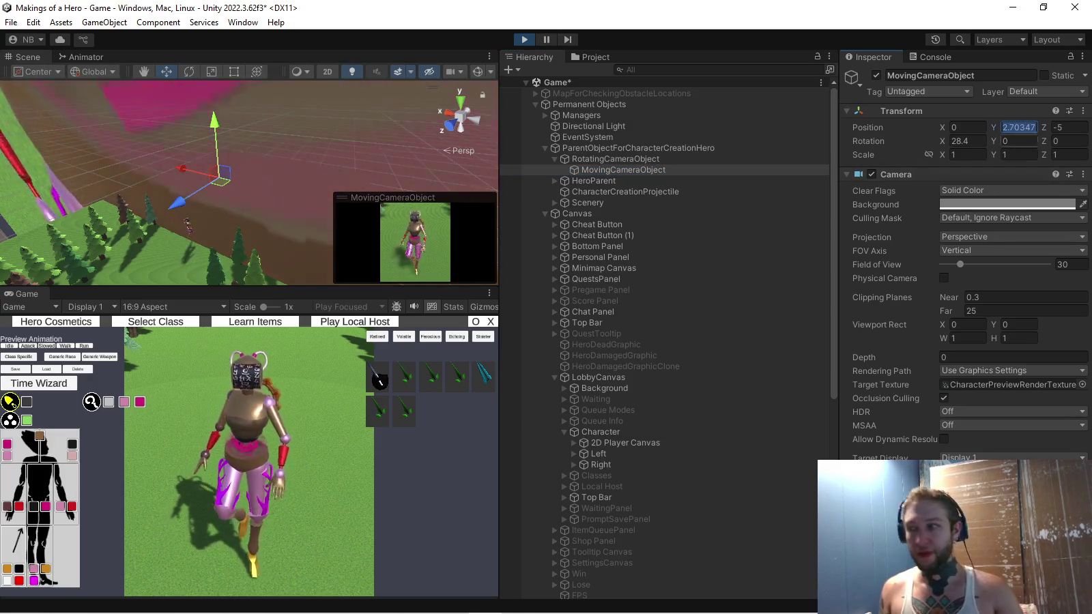
left_click(1084, 110)
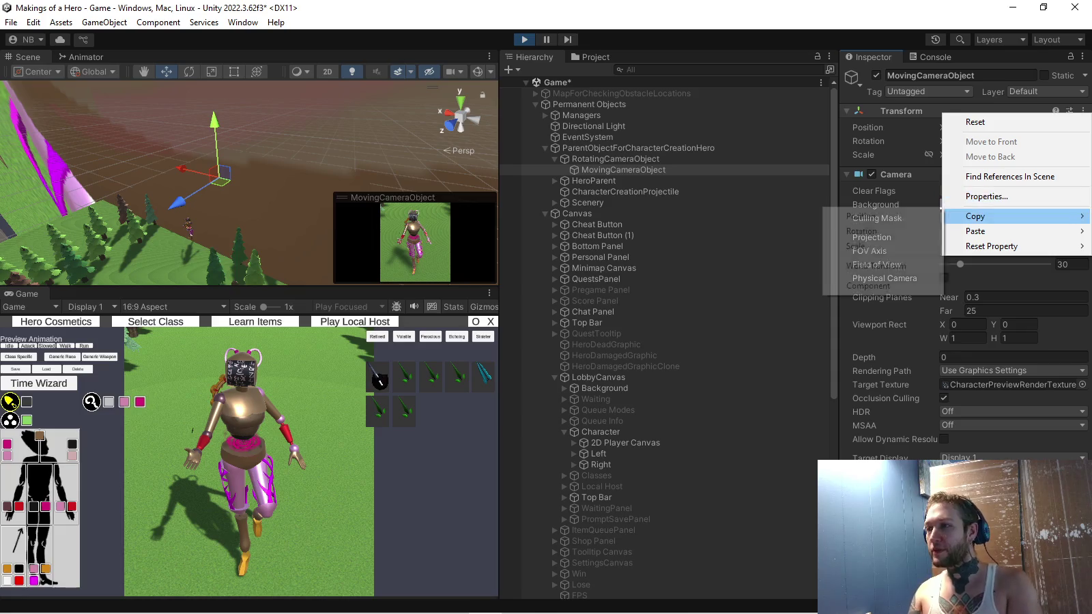
mouse_move(976, 216)
left_click(860, 215)
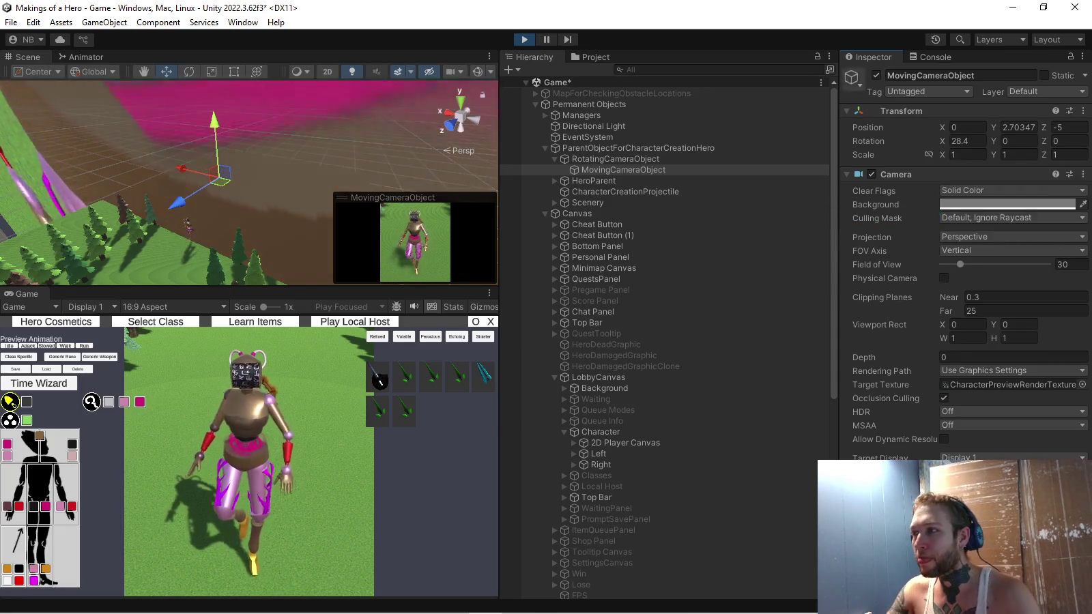
Copy MovingCameraObject's Transform component and paste its values (Y 2.70347, Z -5, rotation X 28.4) back
right_click(887, 111)
mouse_move(915, 215)
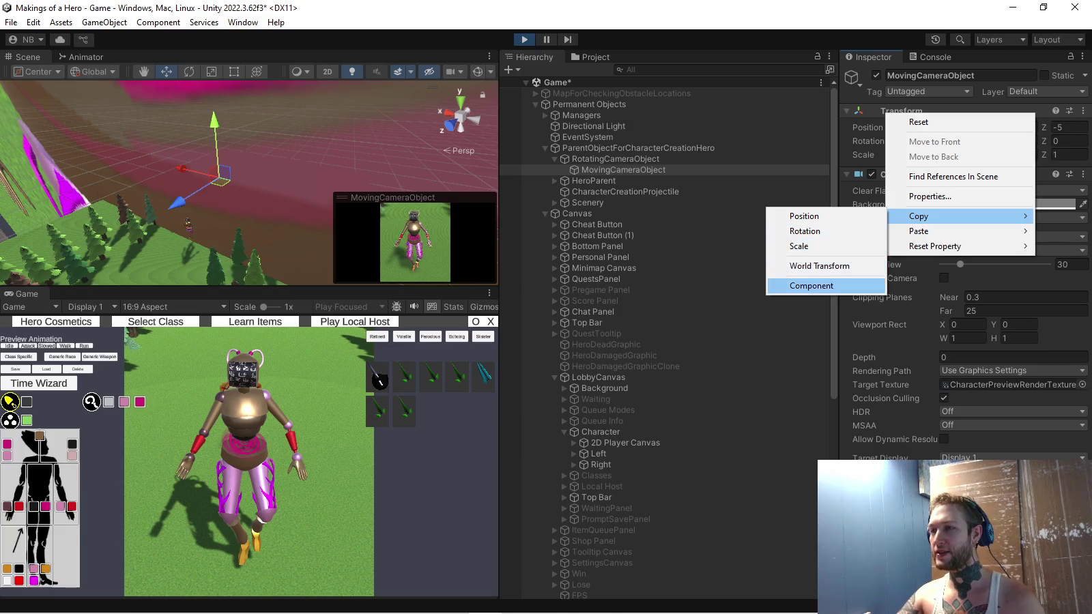
left_click(812, 285)
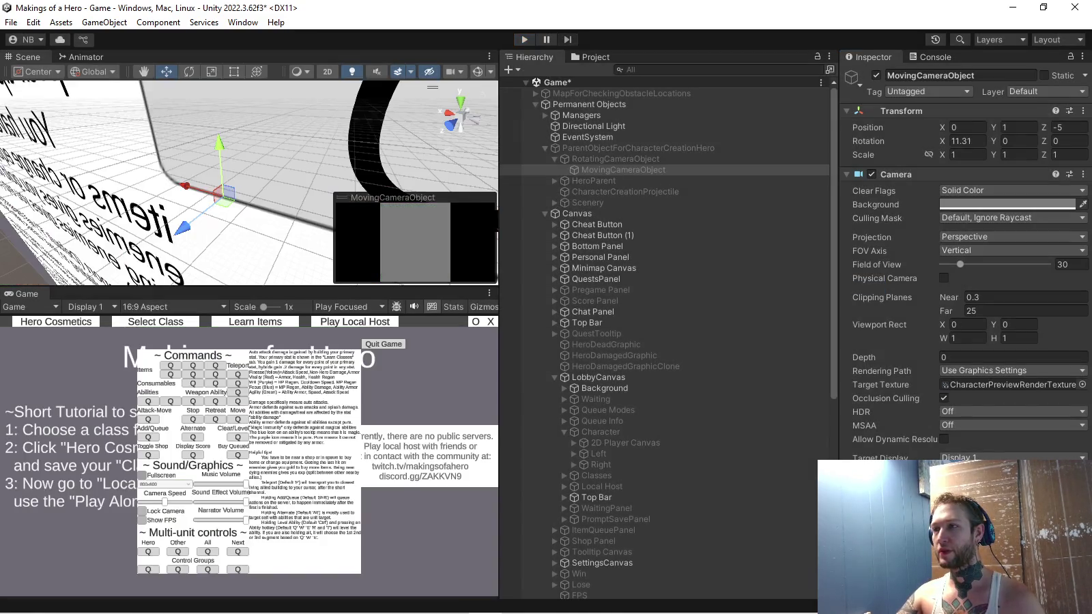
right_click(930, 112)
mouse_move(961, 228)
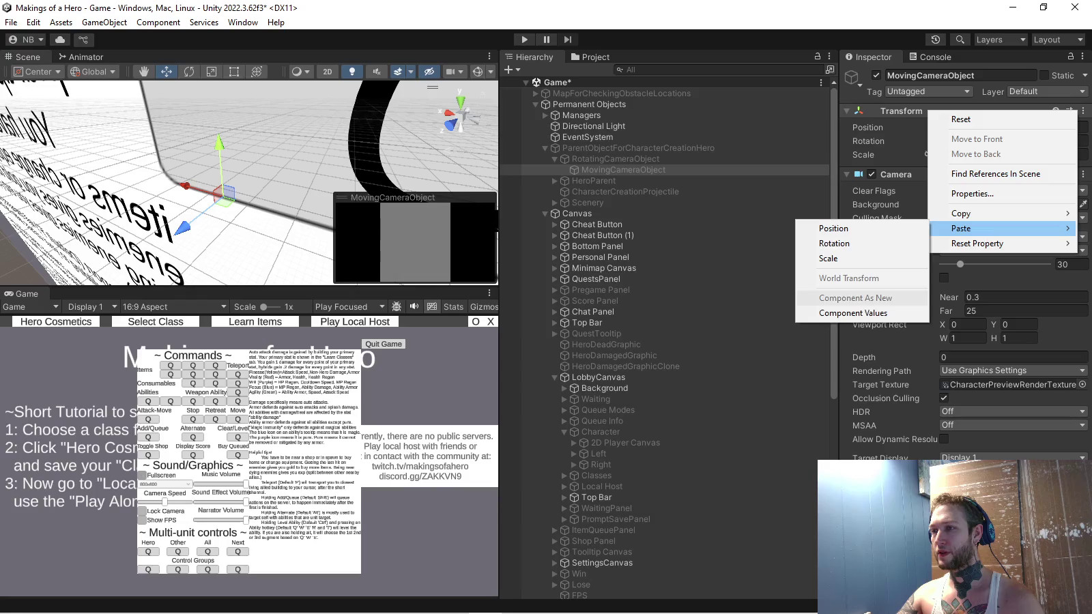
left_click(841, 312)
Verify RotatingCameraObject's Position Y of 1.5 and recheck MovingCameraObject's transform
left_click(615, 158)
left_click(1018, 127)
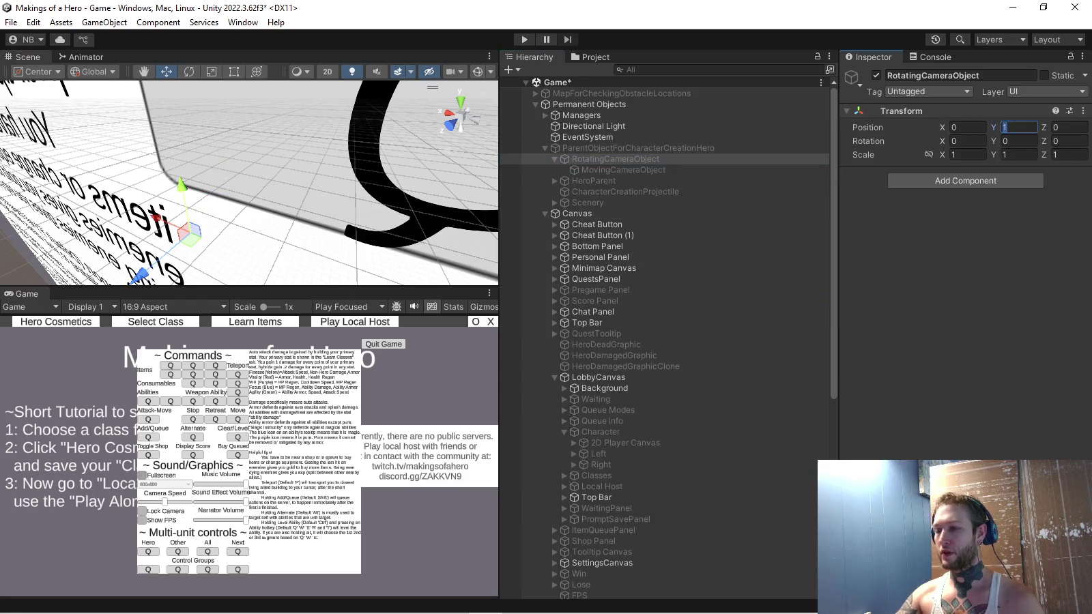
left_click(622, 169)
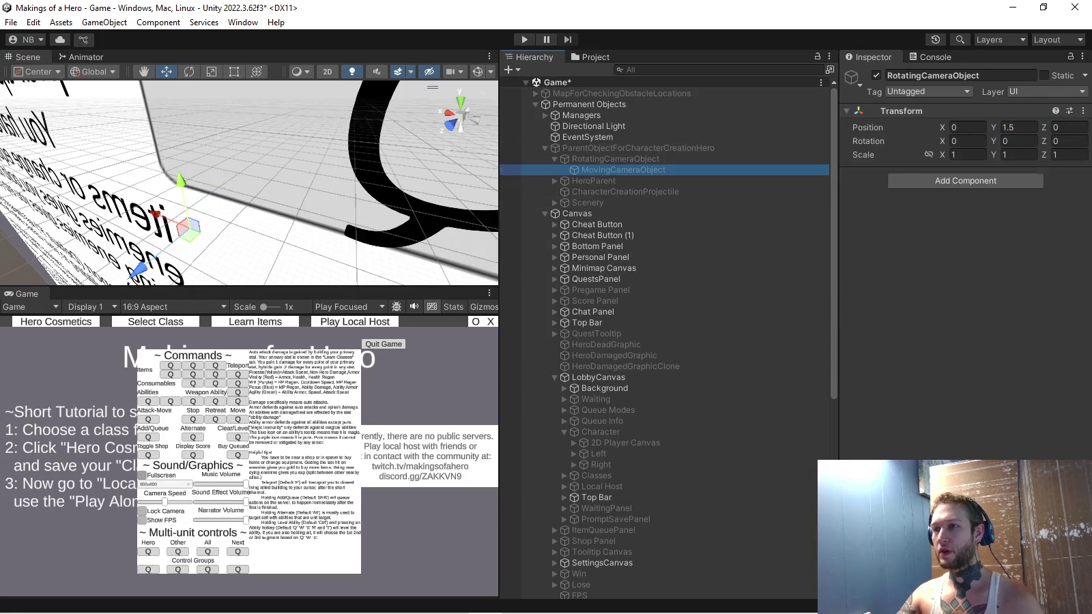
key("alt+Tab")
key("alt+Tab")
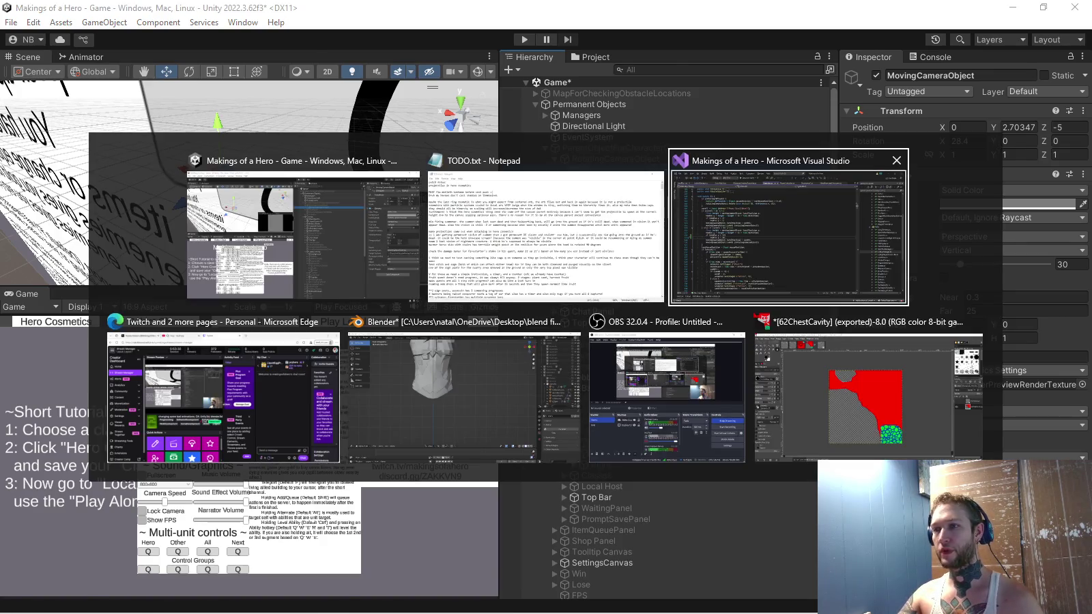
Change newPos on line 103 of Character.cs to (0, 2.703472f, -5f) and let Unity recompile
left_click(239, 413)
scroll(238, 413, "up", 2)
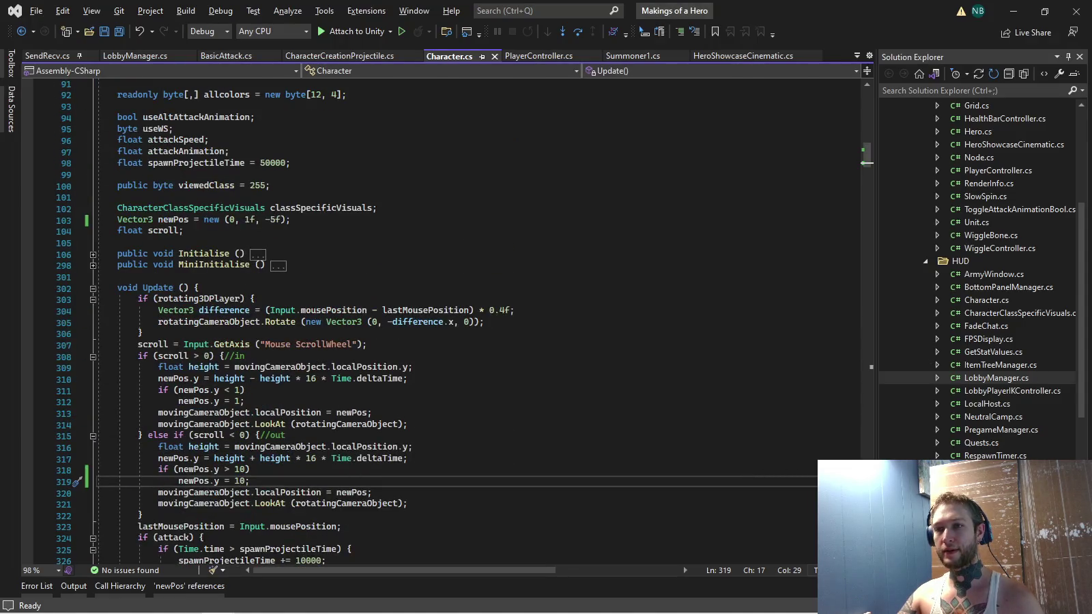
scroll(239, 413, "up", 1)
key("alt+Tab")
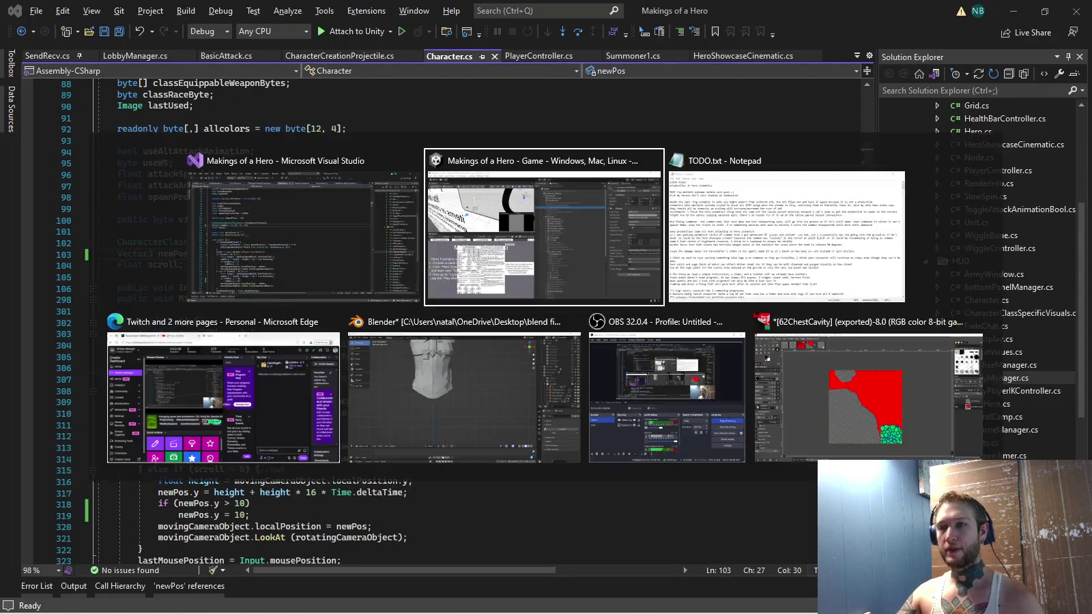
key("alt+Tab")
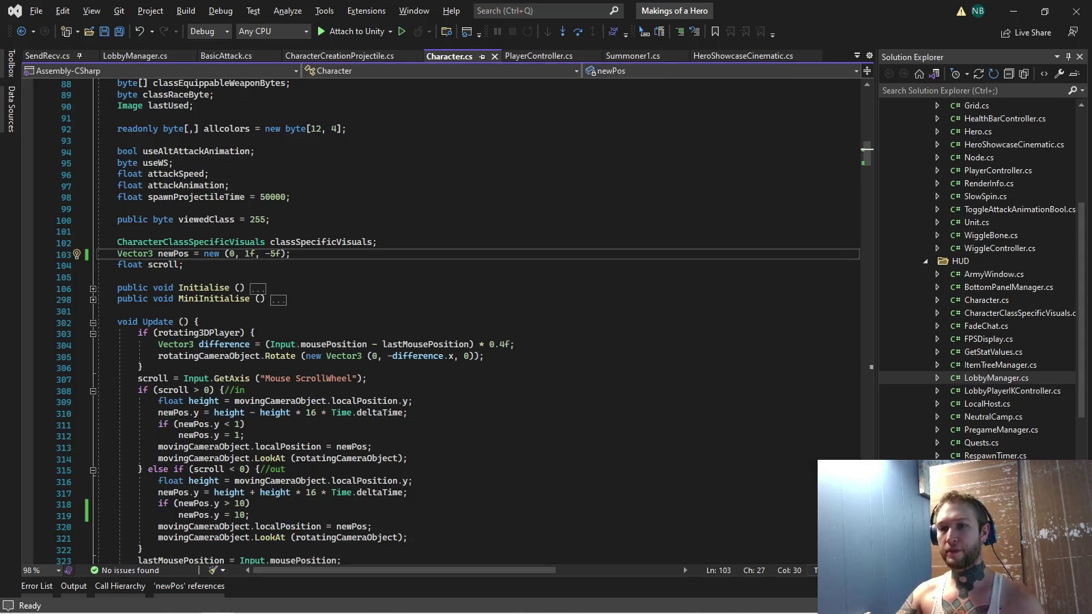
key("alt+Tab")
key("alt+Tab")
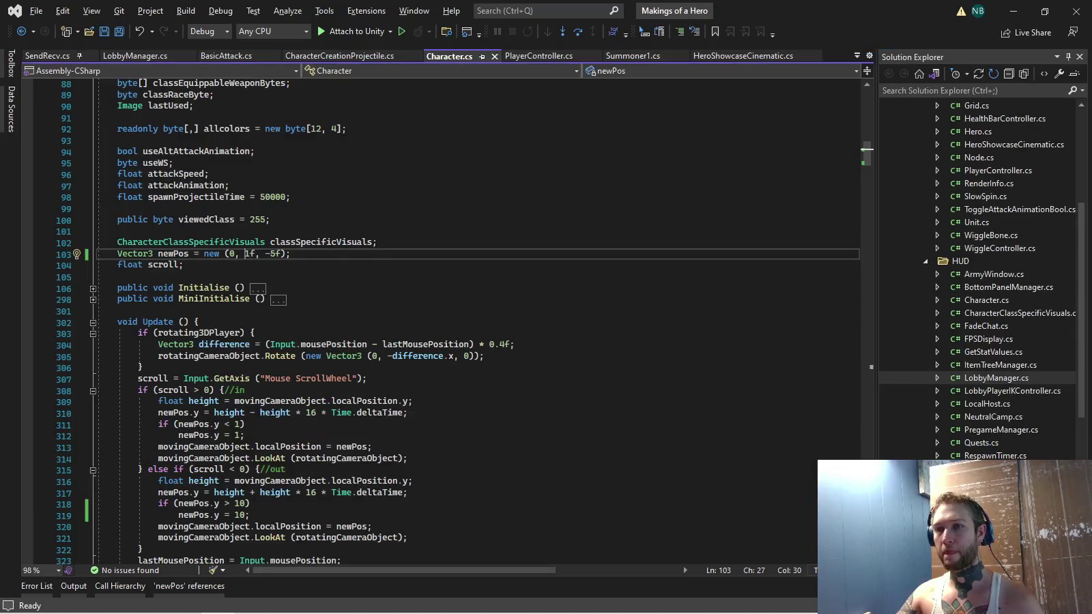
left_click(246, 253)
type("2.703472")
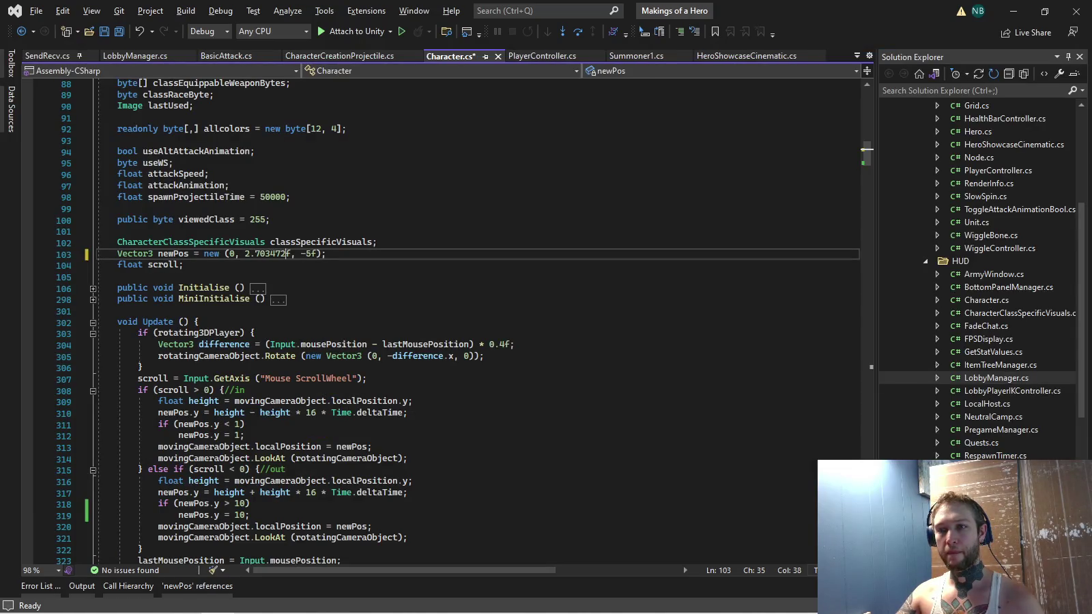
key("alt+Tab")
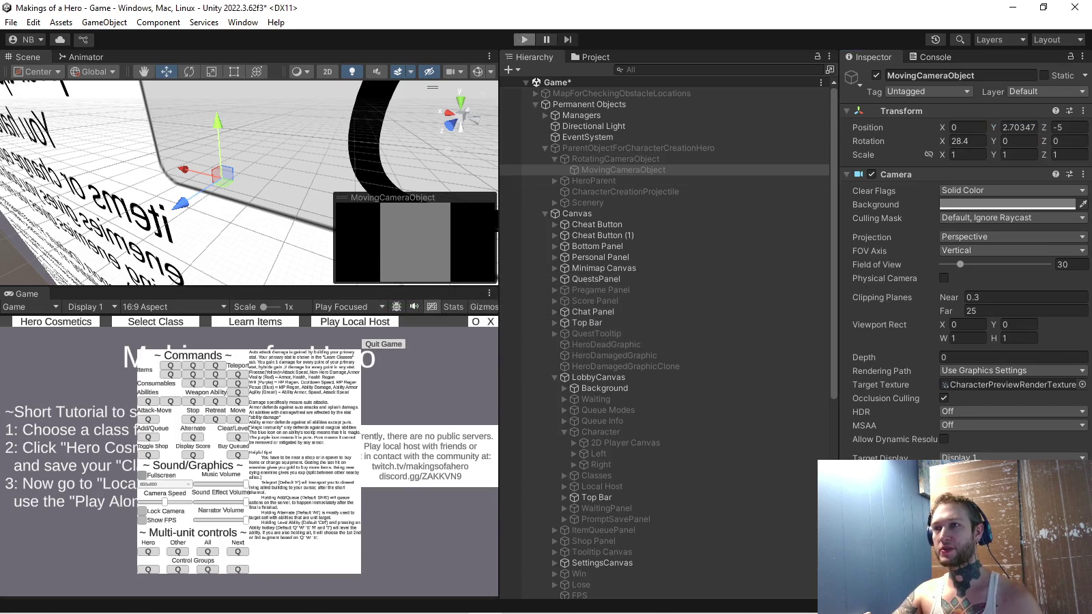
Run play mode to check the closer preview camera, with the Game view maximized
left_click(524, 39)
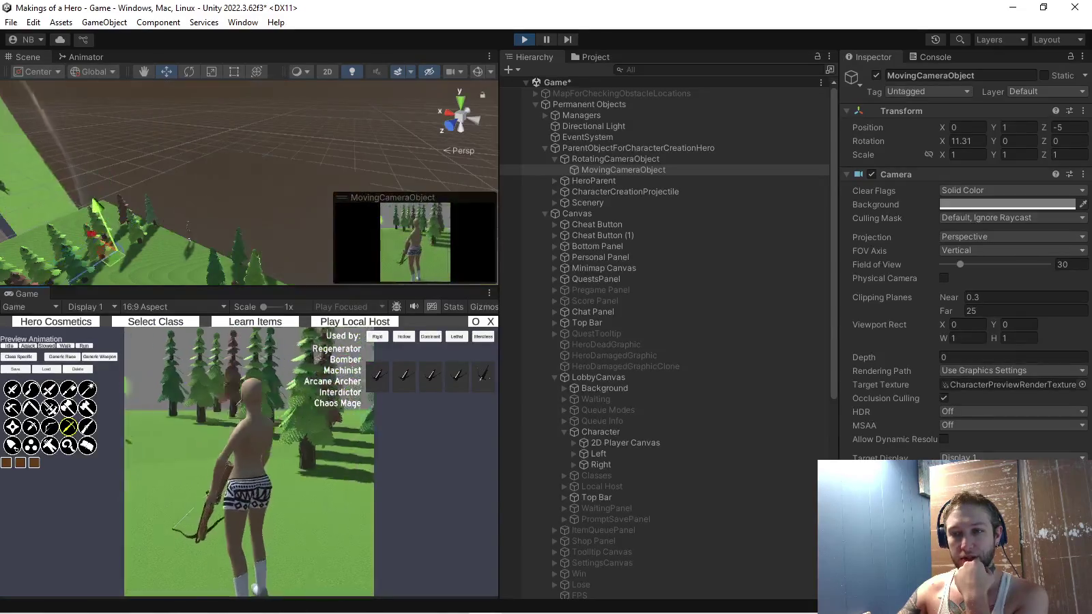
mouse_move(31, 427)
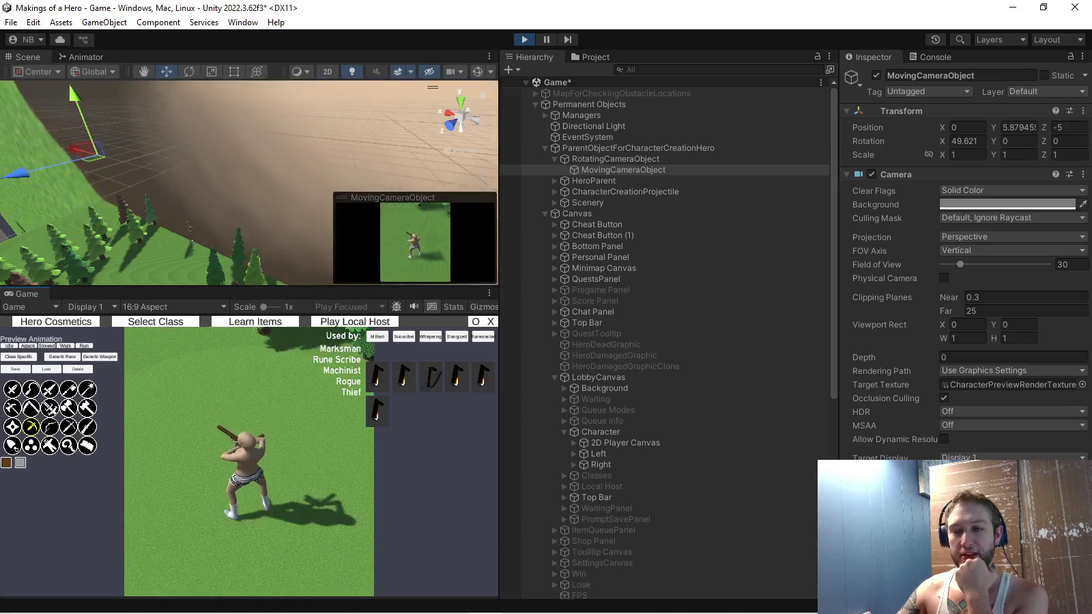
left_click(489, 293)
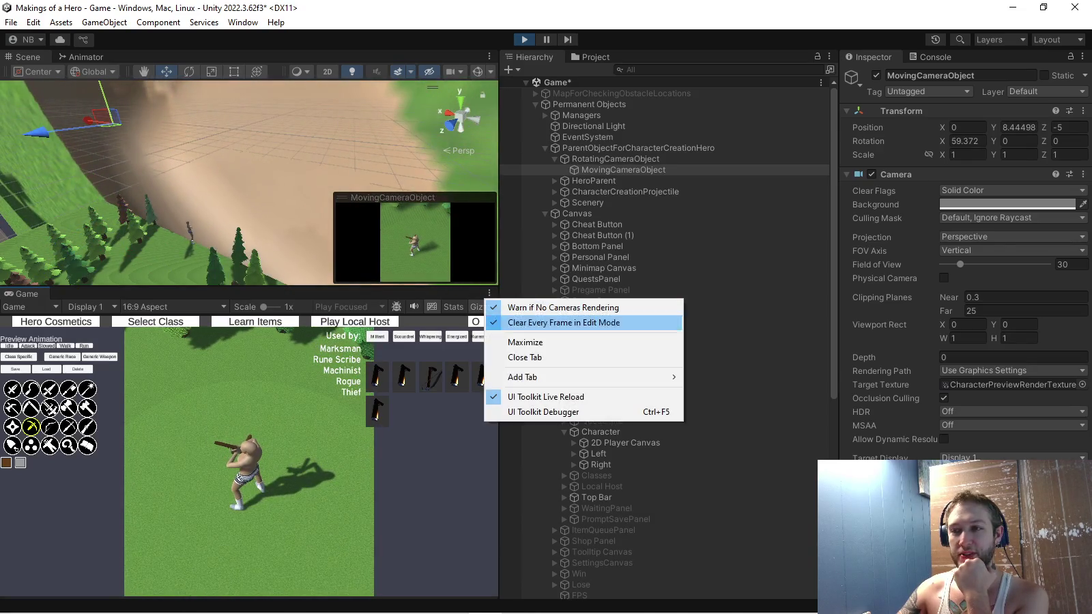
left_click(540, 342)
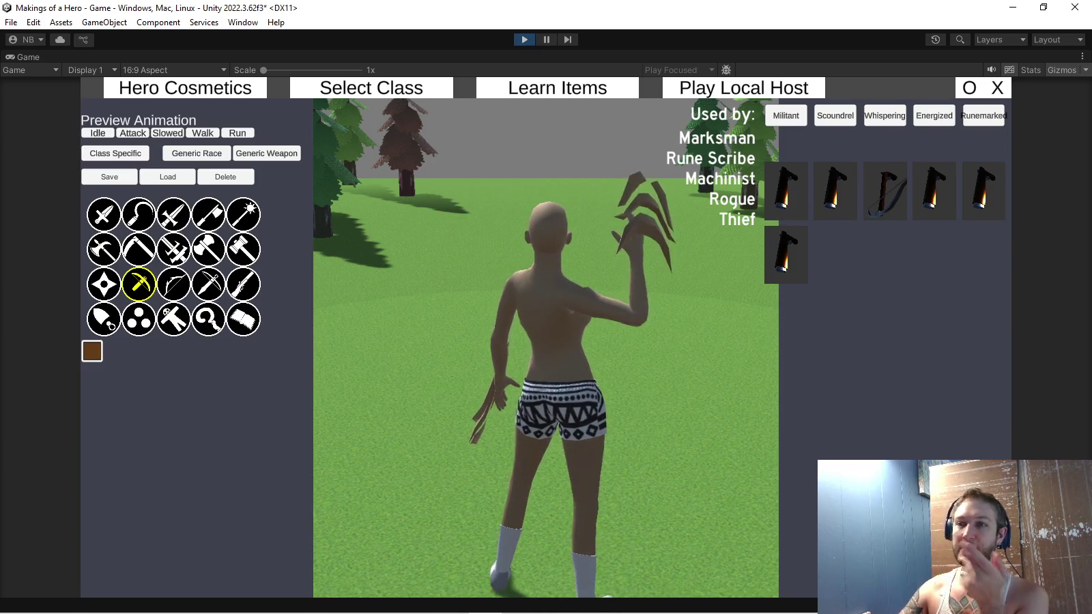
Preview the character with daggers, then the Refined/Volatile weapon set, and stop the game
left_click(104, 214)
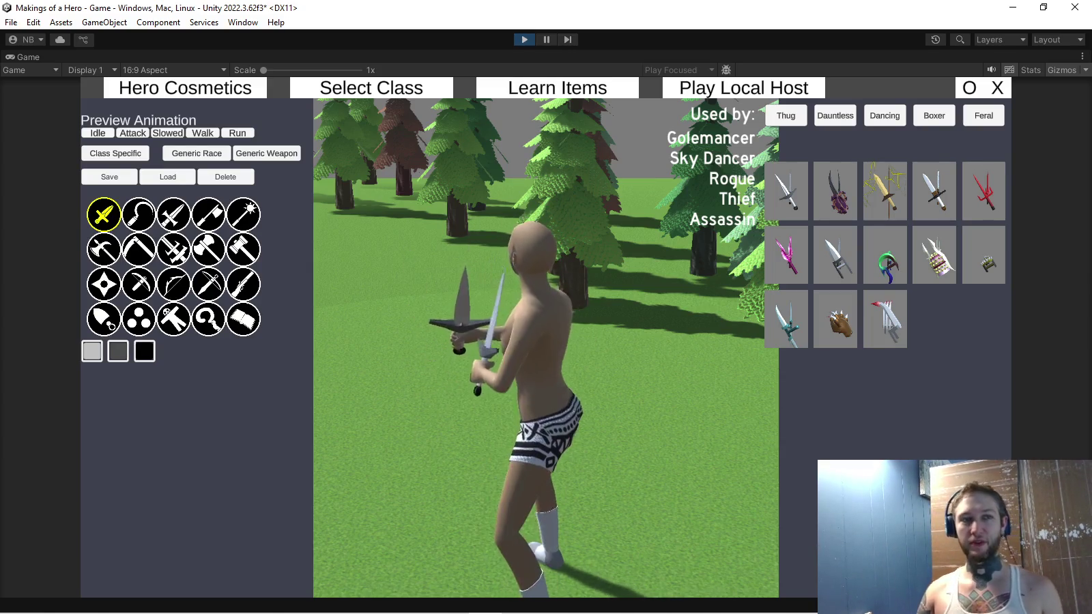
mouse_move(143, 383)
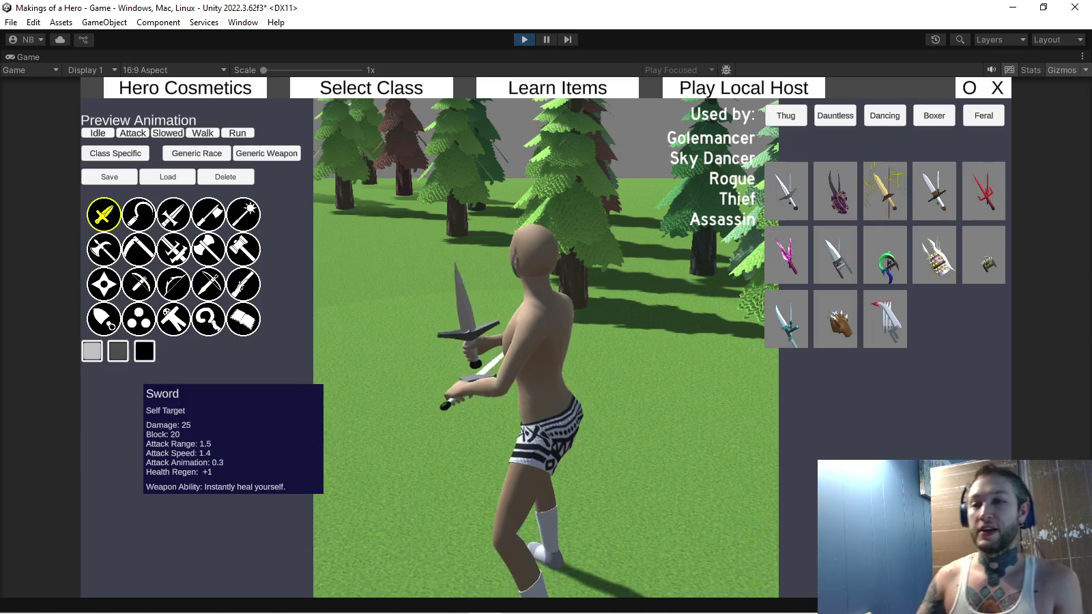
left_click(104, 319)
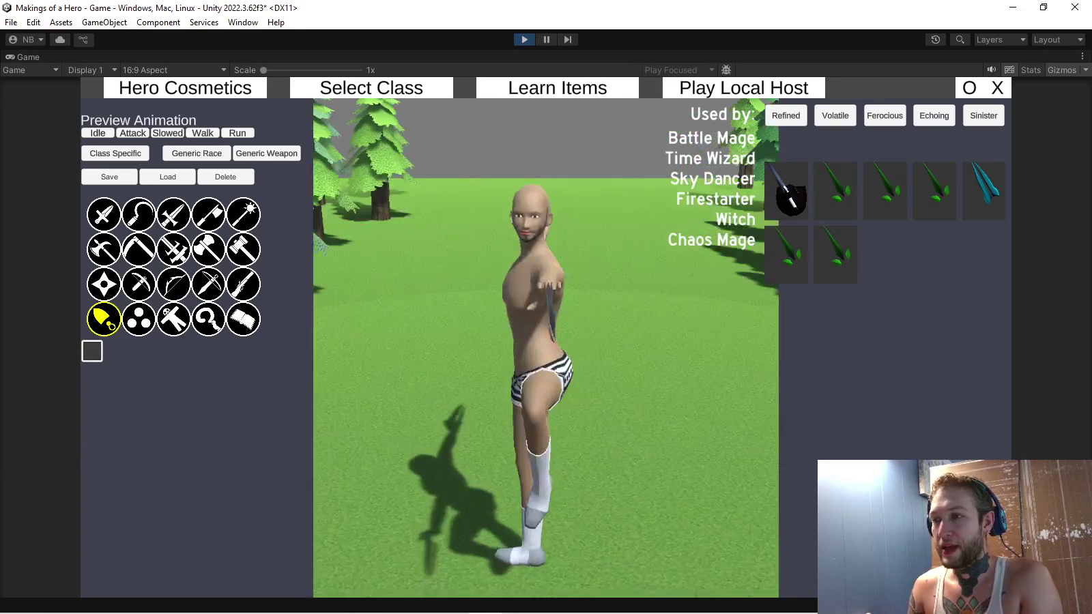
key("ctrl+p")
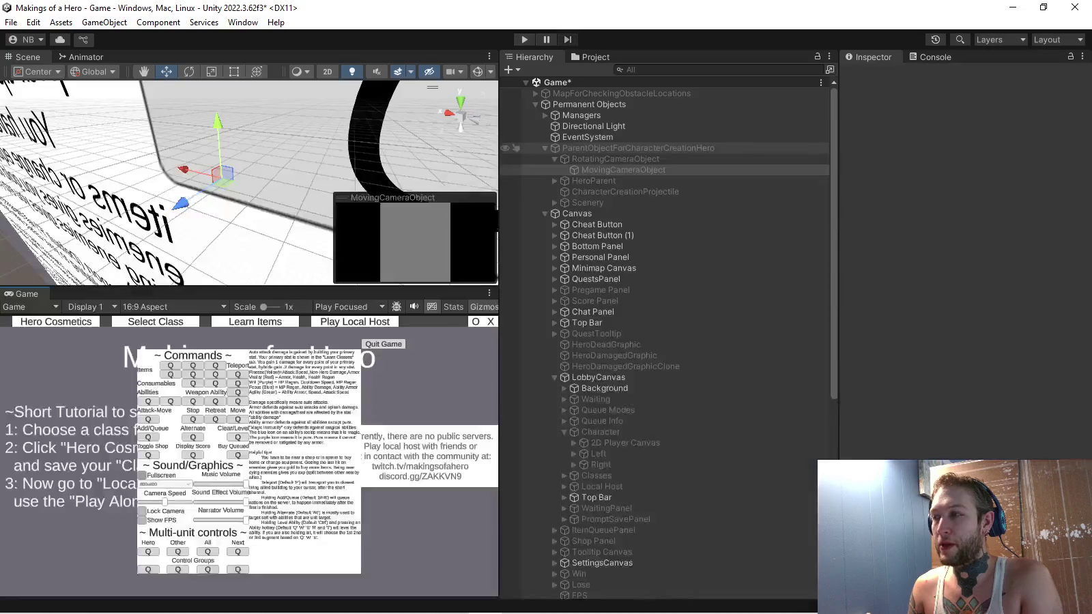
Maximize the Game view and start play mode
left_click(489, 293)
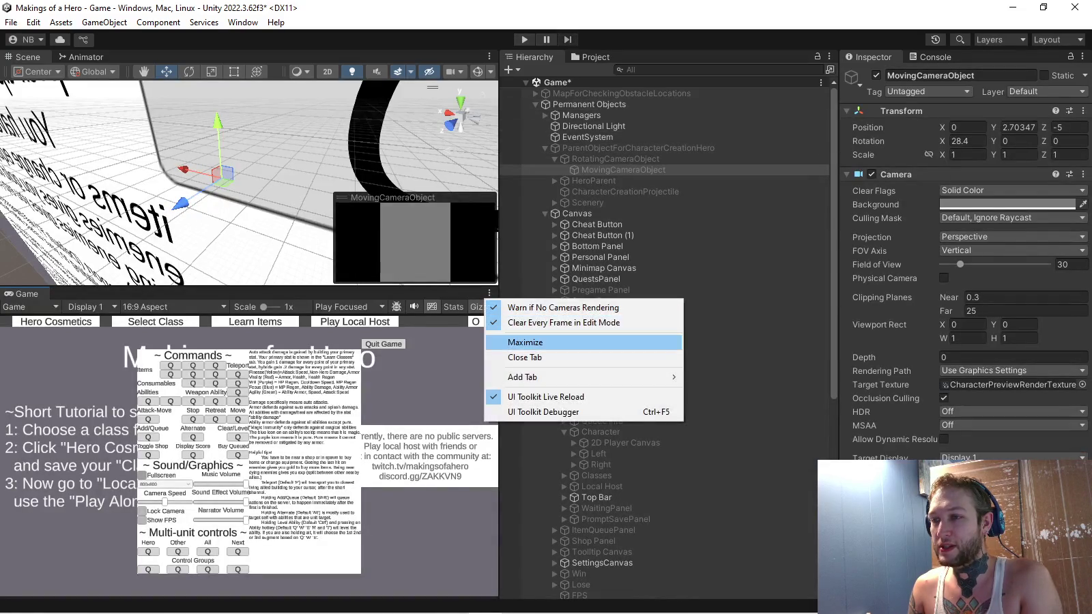
left_click(526, 342)
key("ctrl+p")
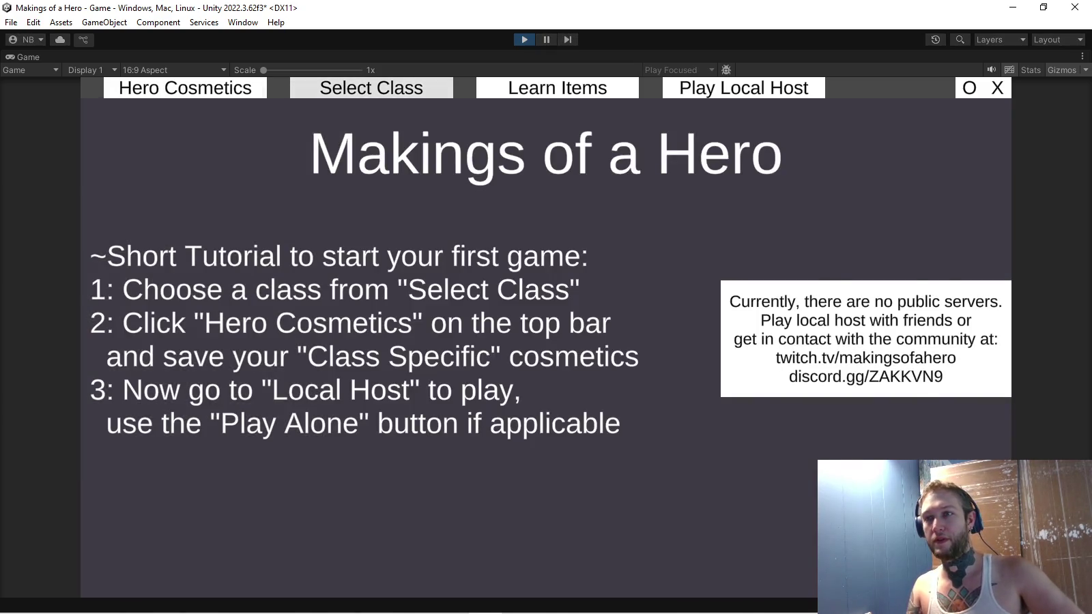
Preview Hero Cosmetics for the Marksman, then switch to Dark Knight and preview it
left_click(372, 87)
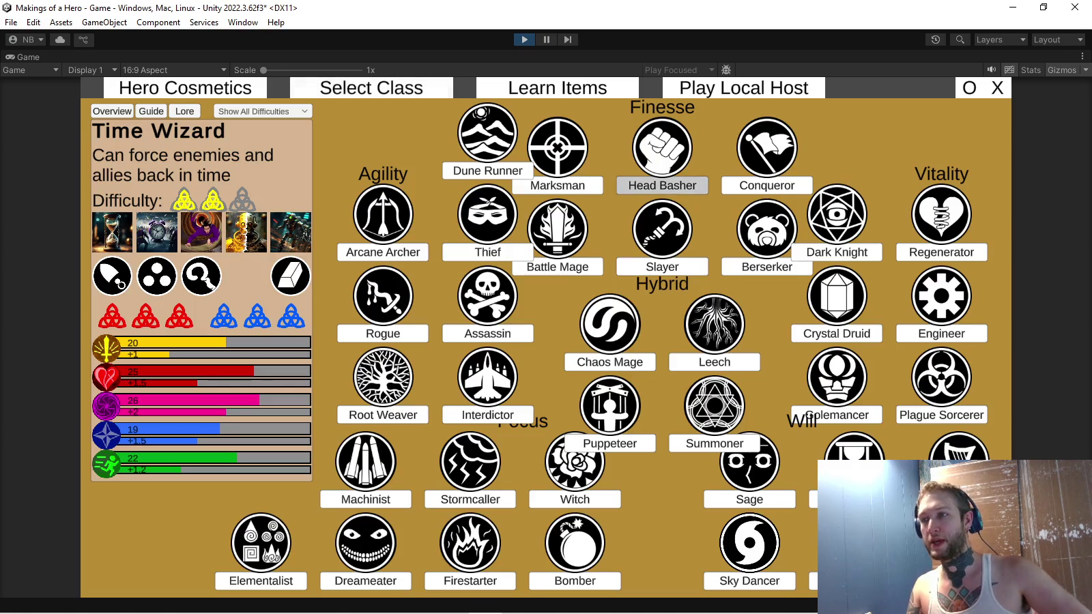
left_click(558, 185)
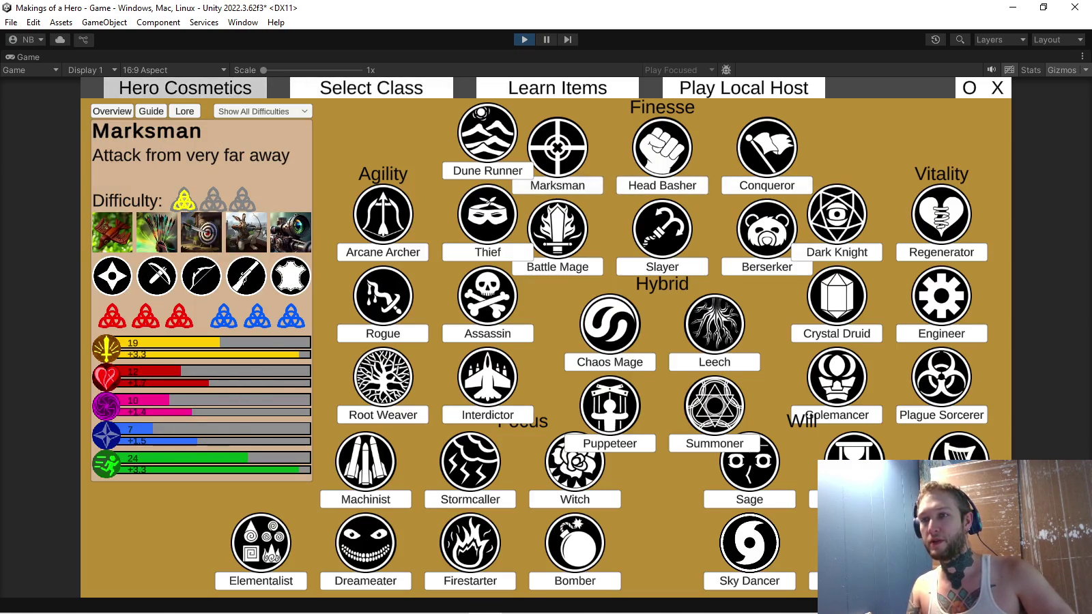
left_click(185, 87)
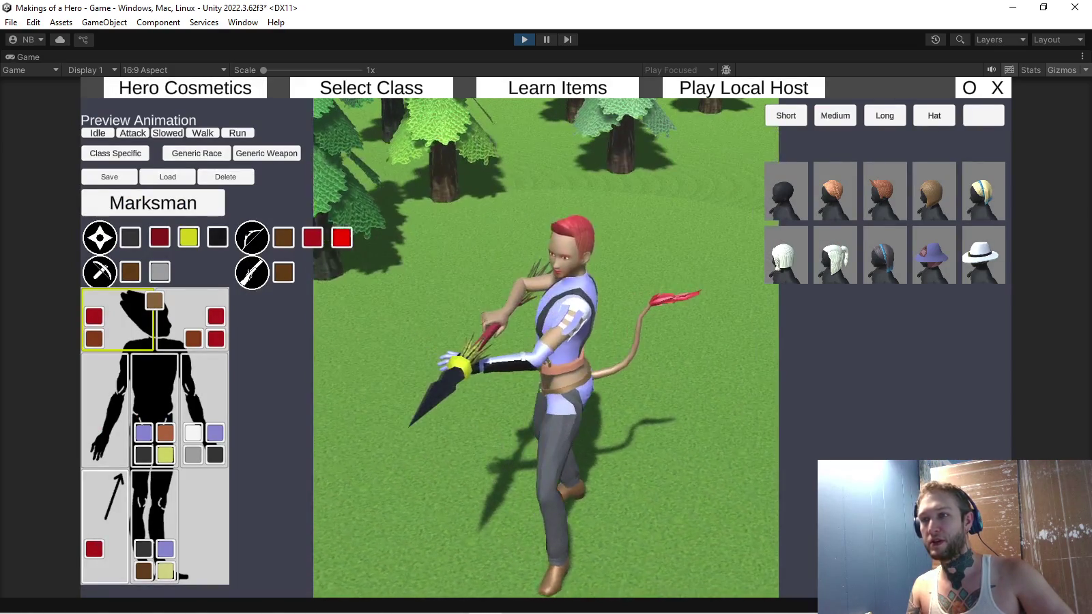
left_click(371, 87)
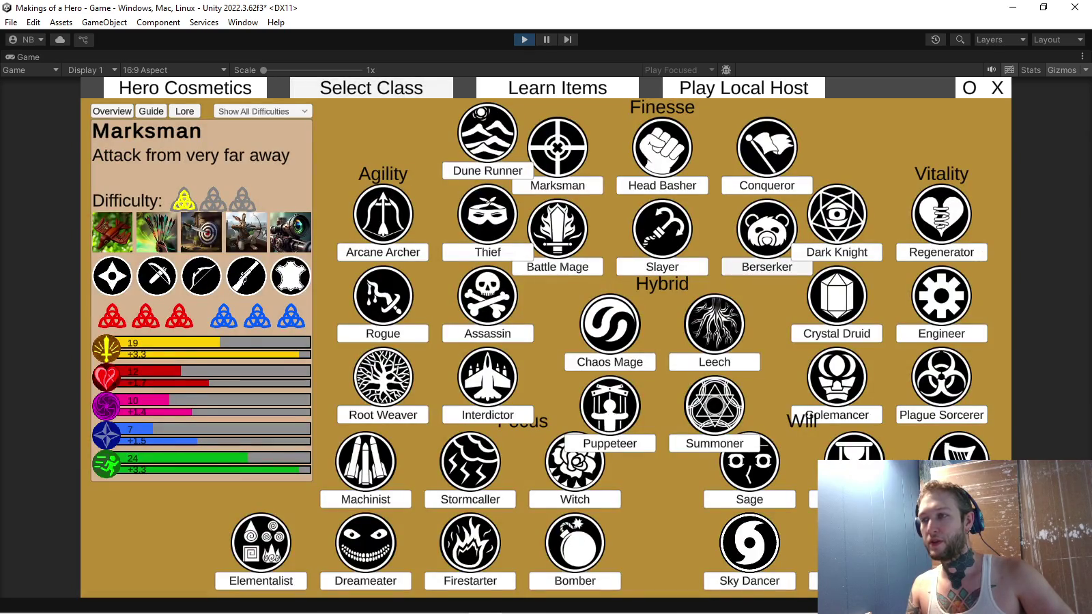
left_click(837, 252)
left_click(185, 87)
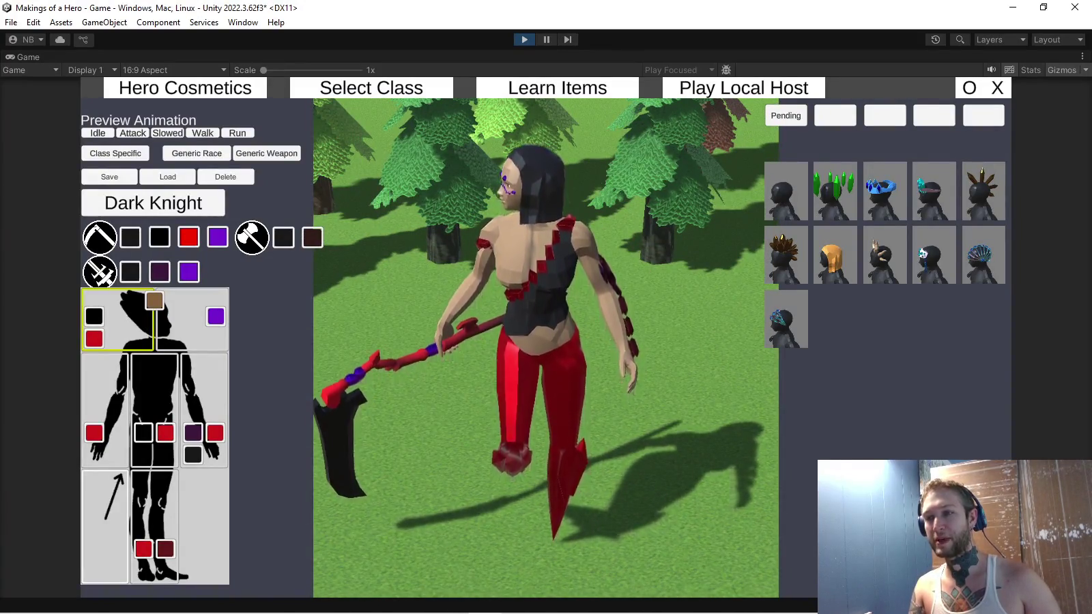
Cycle through the Dark Knight's leg cosmetics, settling on bare legs with blue trim
left_click(154, 522)
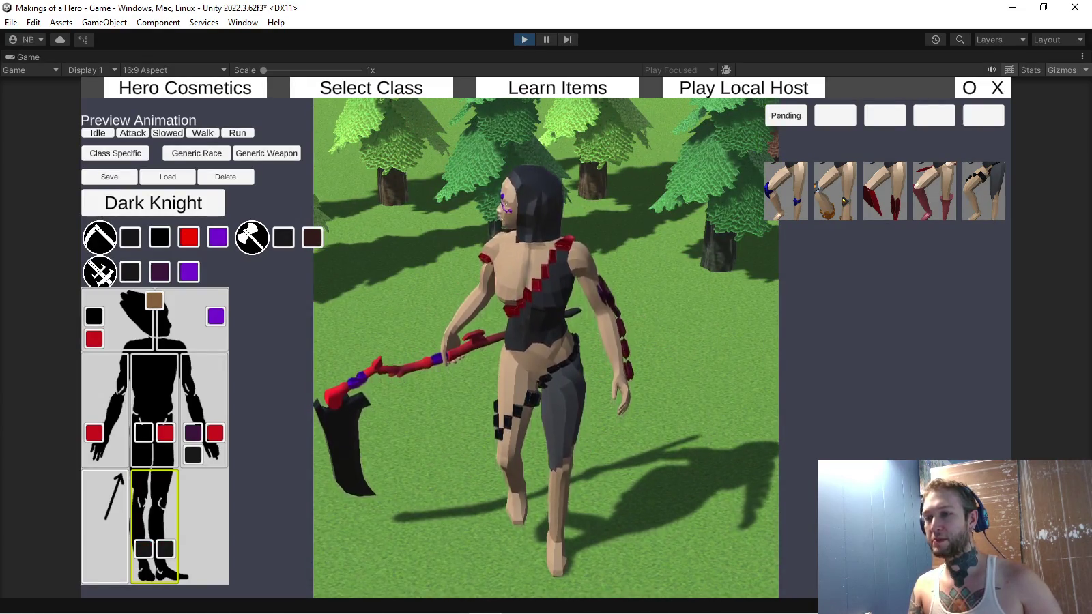
left_click(836, 191)
left_click(786, 191)
left_click(836, 191)
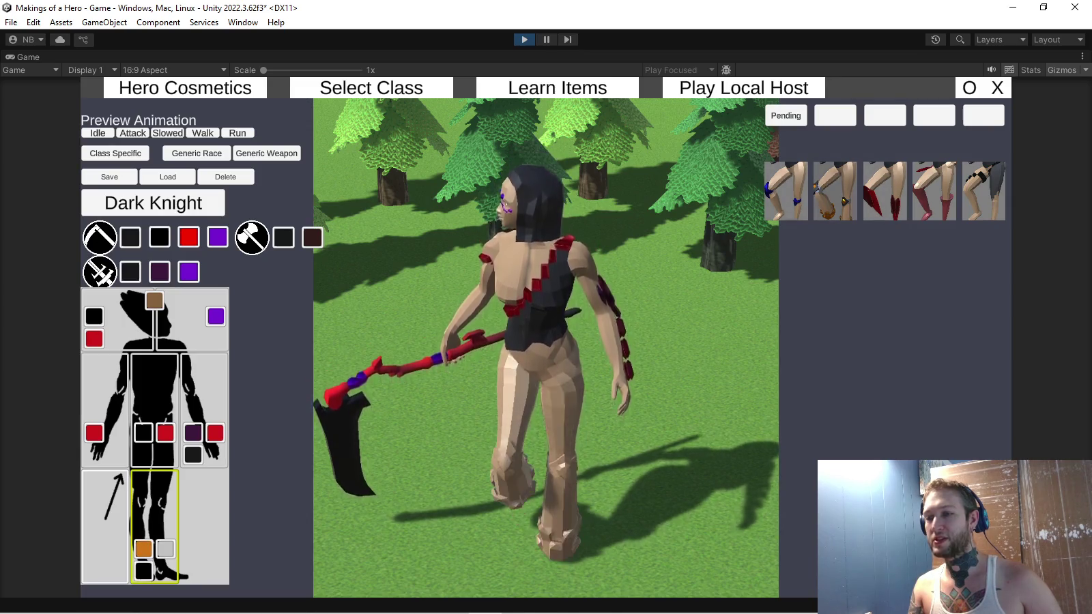
left_click(786, 192)
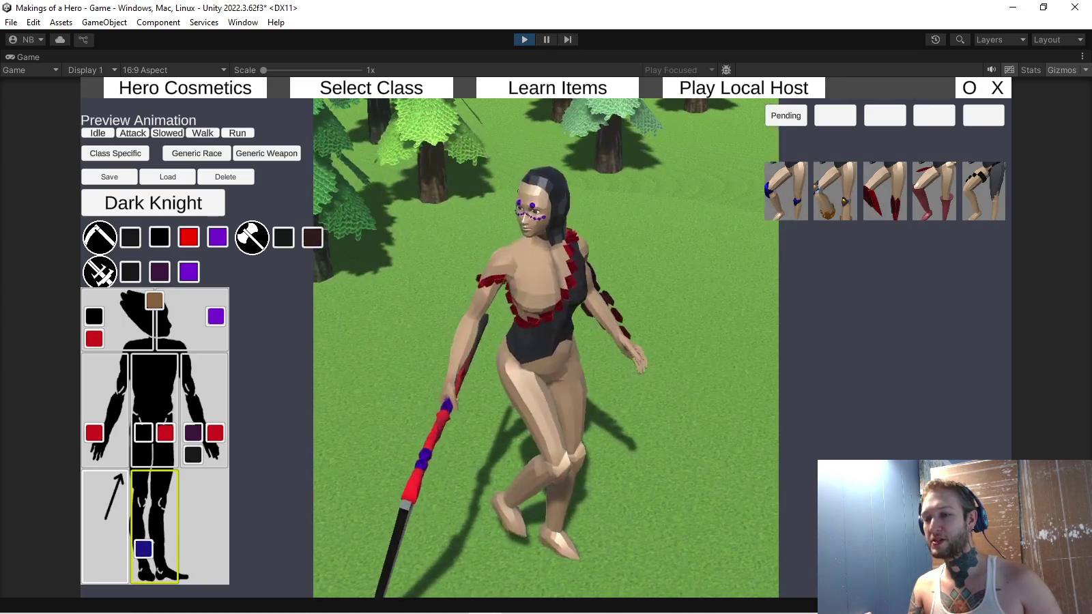
left_click(836, 191)
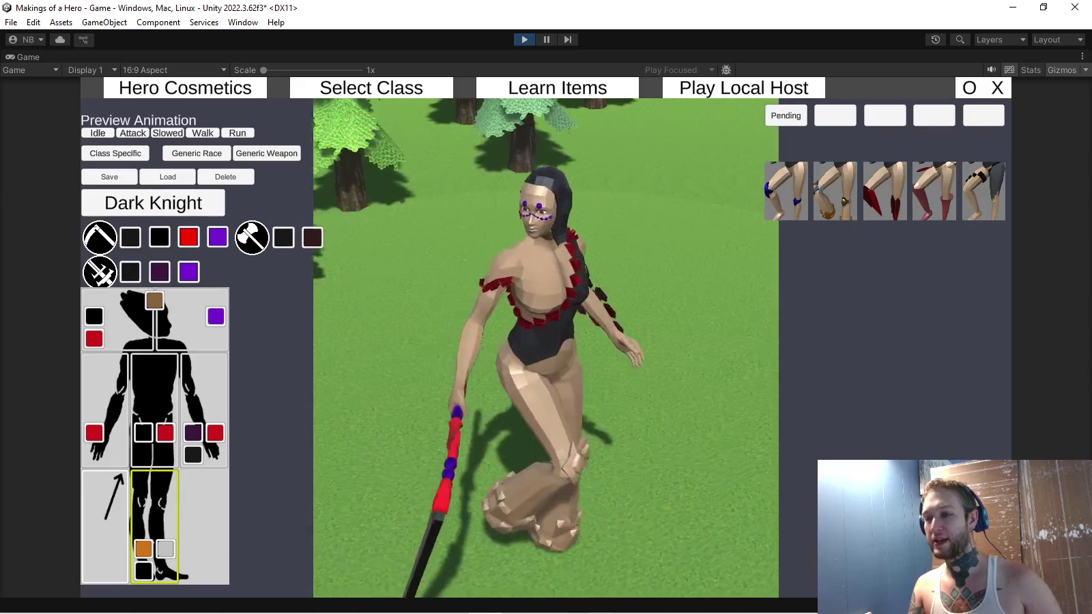
left_click(885, 191)
left_click(786, 191)
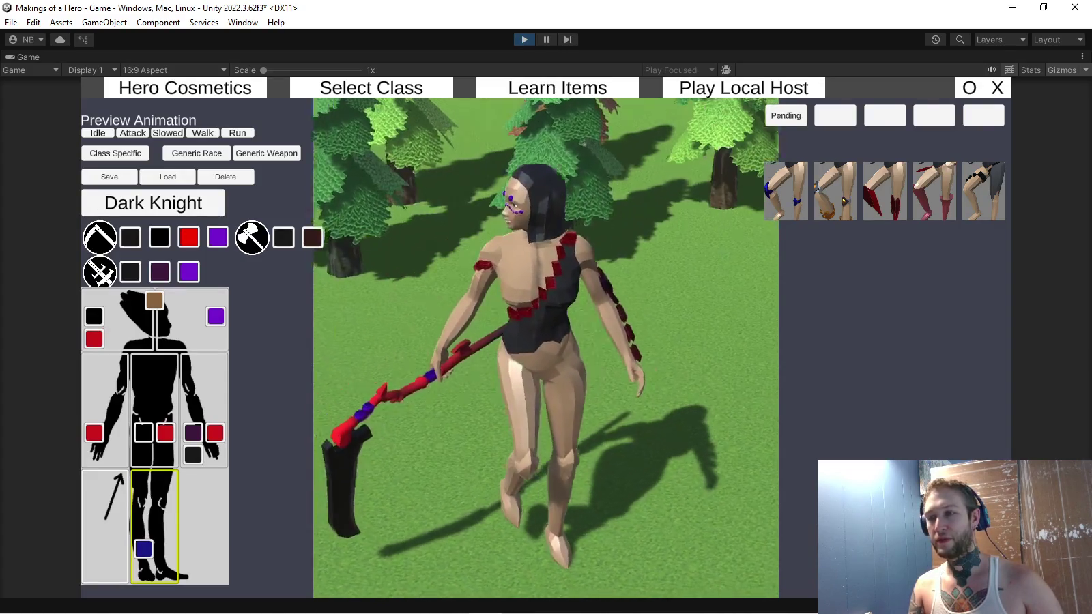
left_click(99, 236)
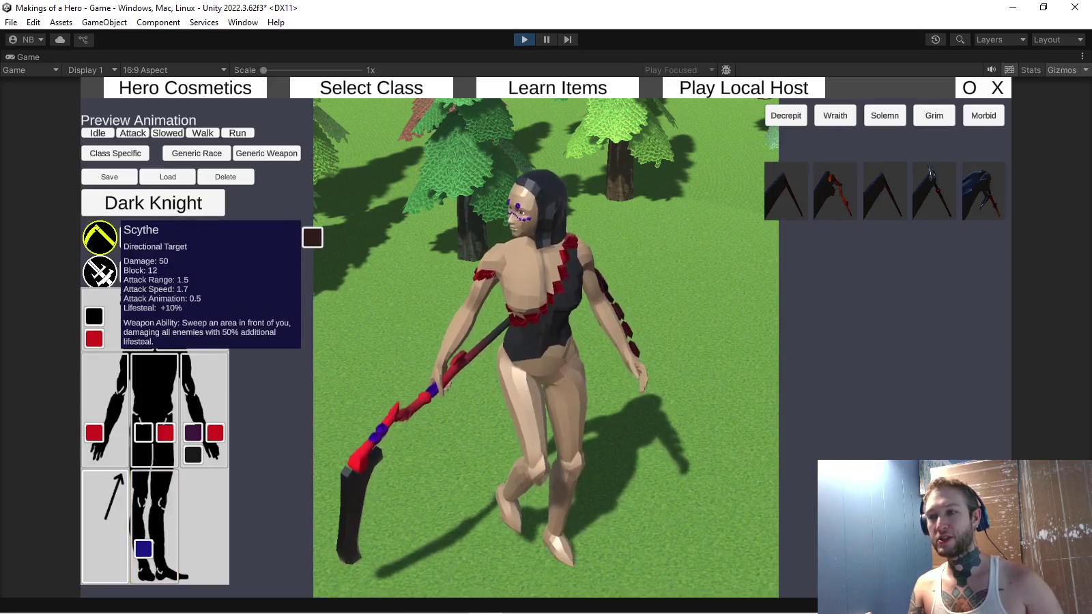
Try the silver and red-shafted scythes, then discard changes and show the generic staff weapons
left_click(785, 191)
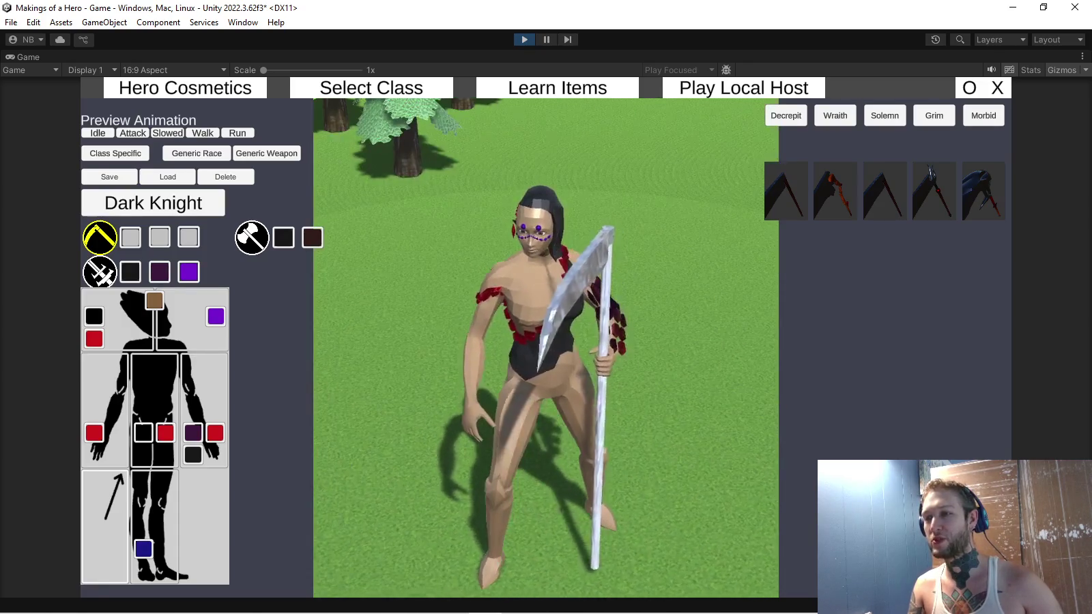
left_click(934, 191)
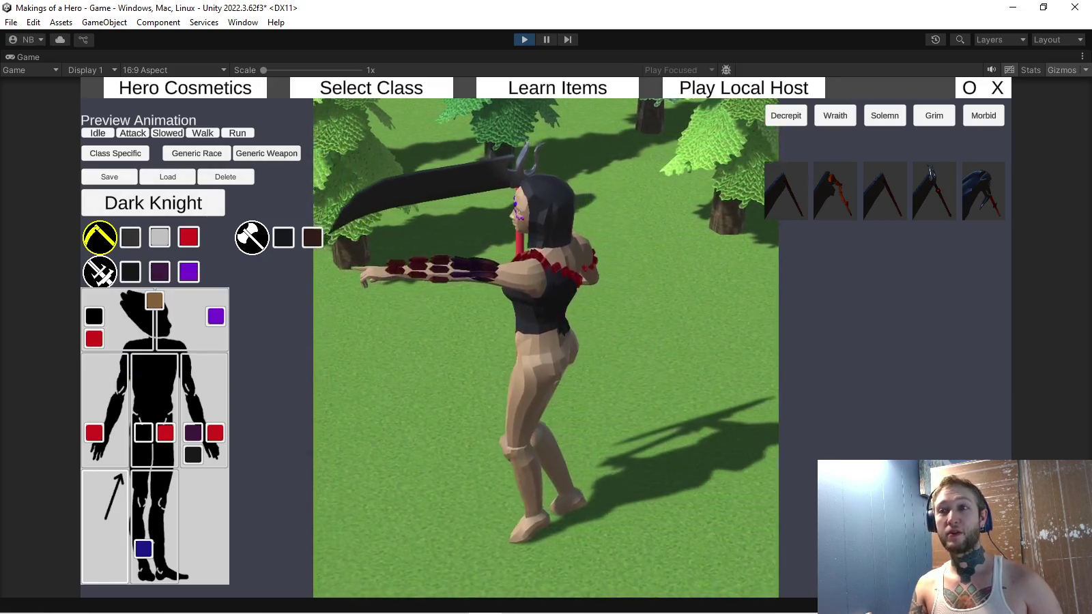
left_click(100, 272)
left_click(650, 383)
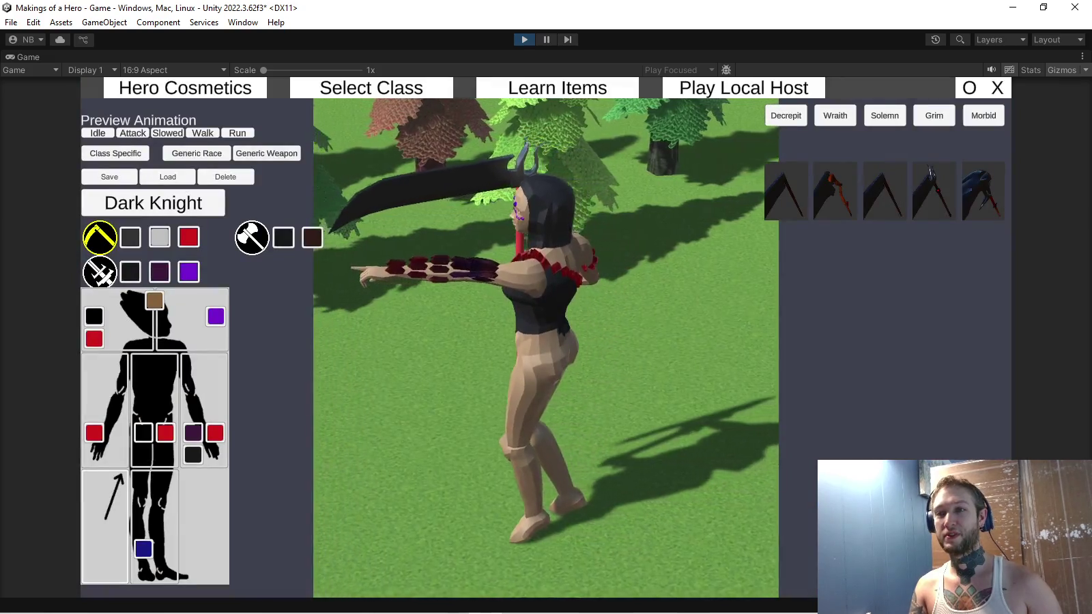
left_click(208, 319)
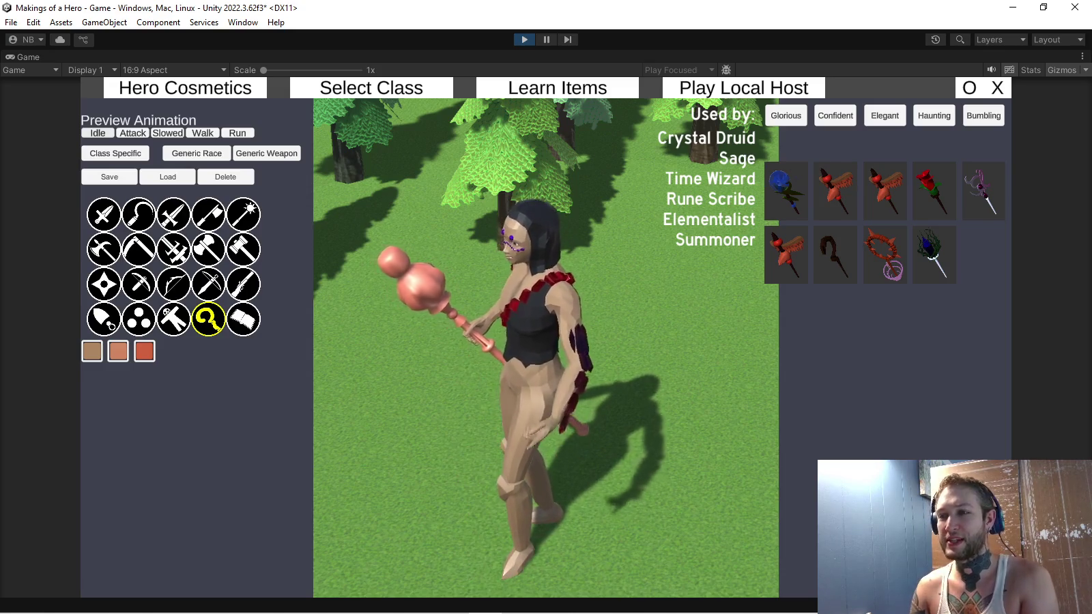
left_click(168, 133)
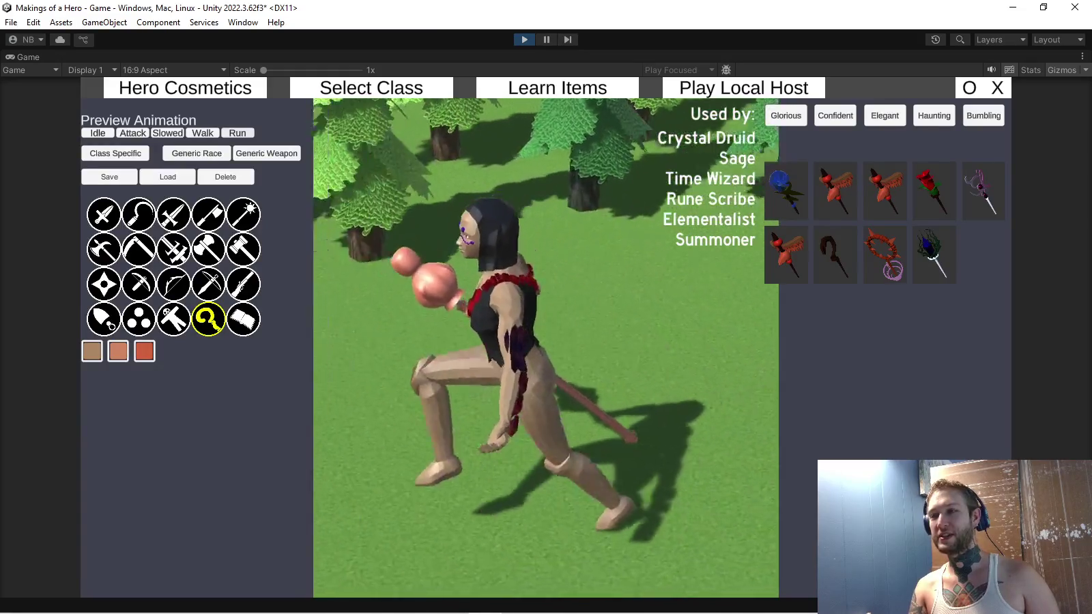
Try the wooden crook, ring and purple crystal staffs, then equip the pink spiked mace
left_click(834, 253)
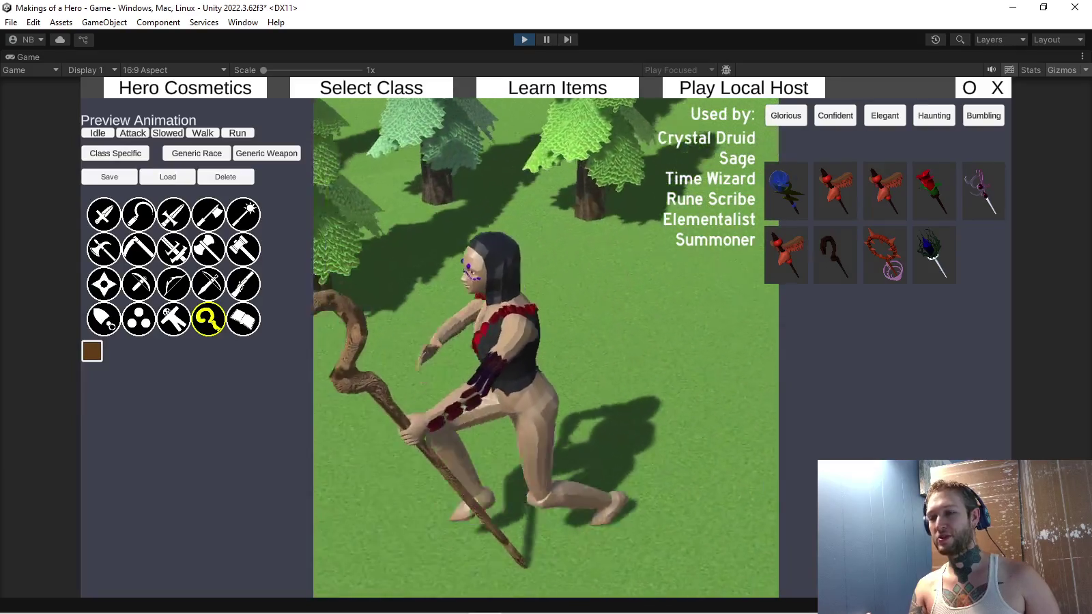
left_click(884, 254)
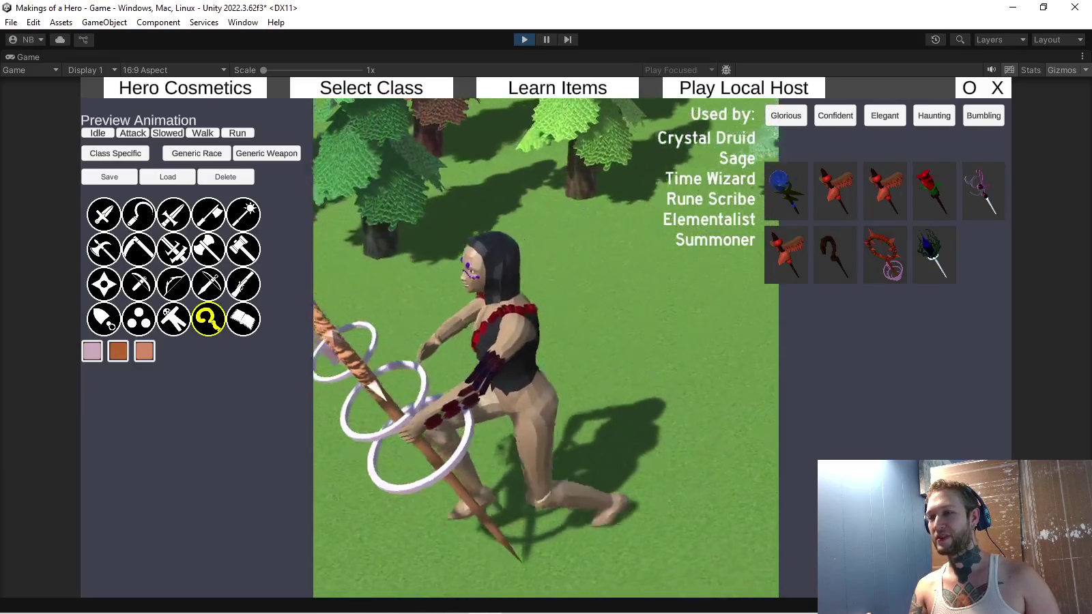
left_click(934, 254)
left_click(836, 191)
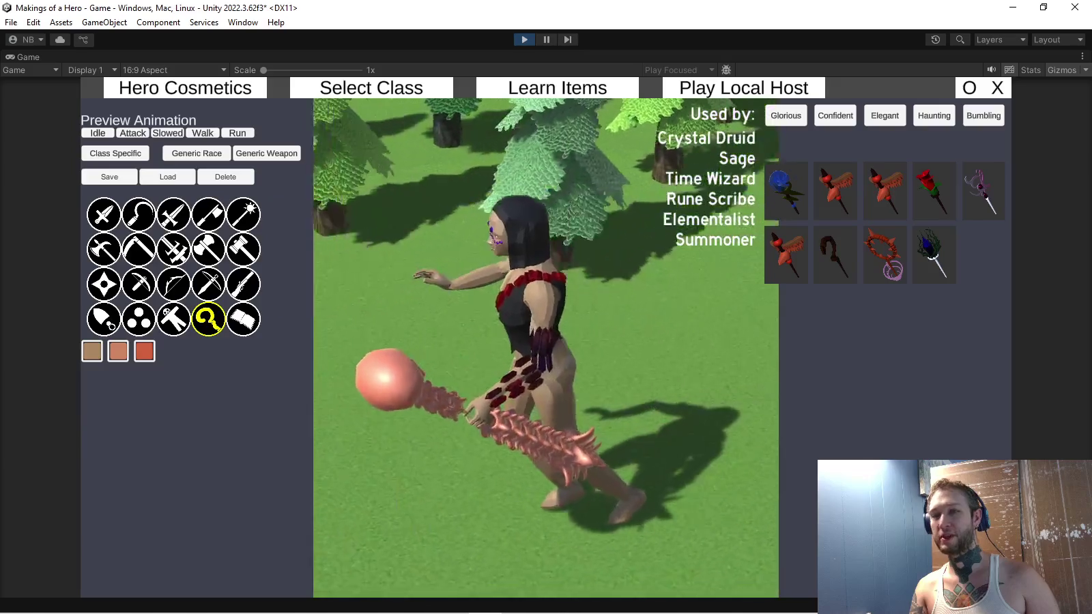
Cycle through the orb weapons, ending on the red, blue and yellow atom orb
left_click(138, 319)
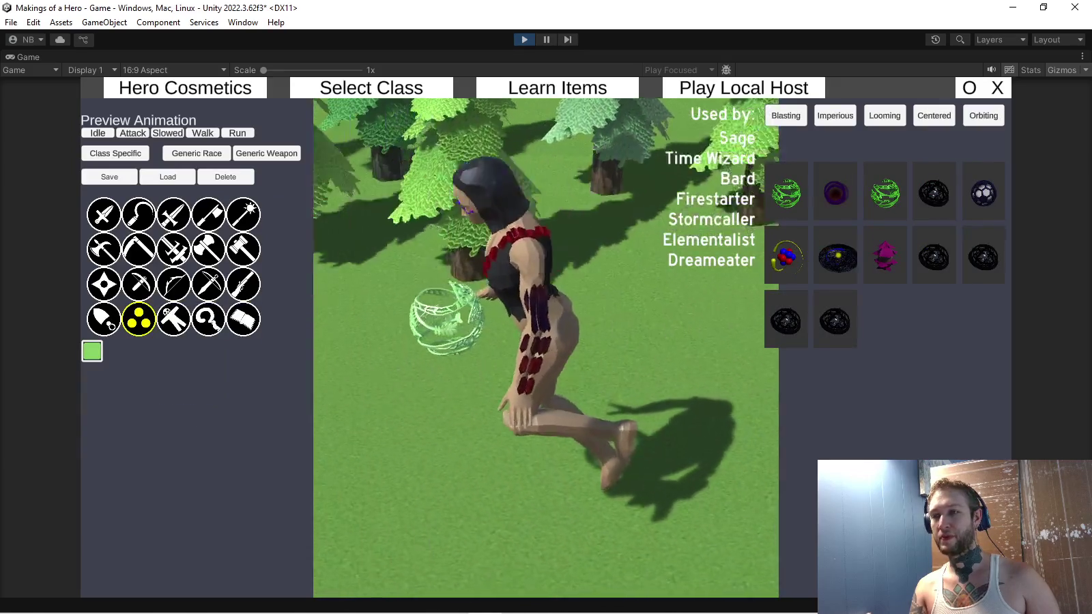
left_click(884, 255)
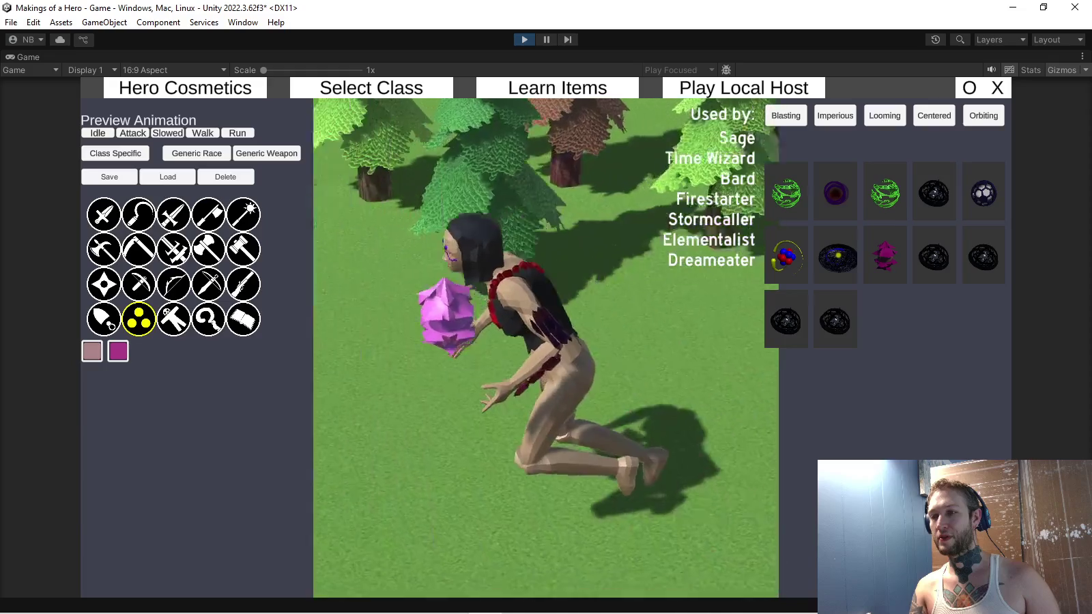
left_click(786, 192)
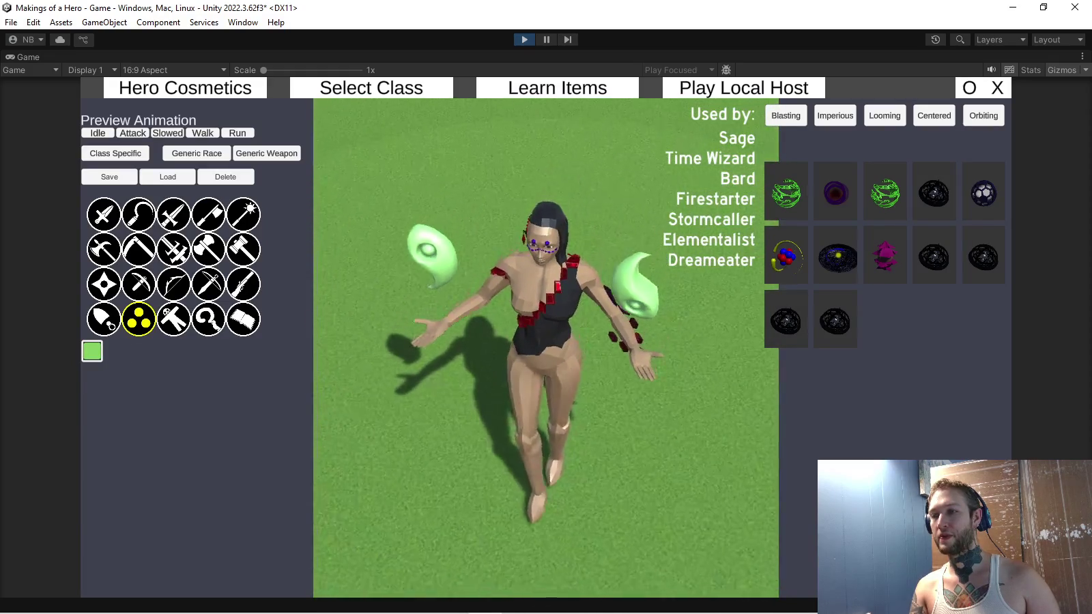
left_click(787, 258)
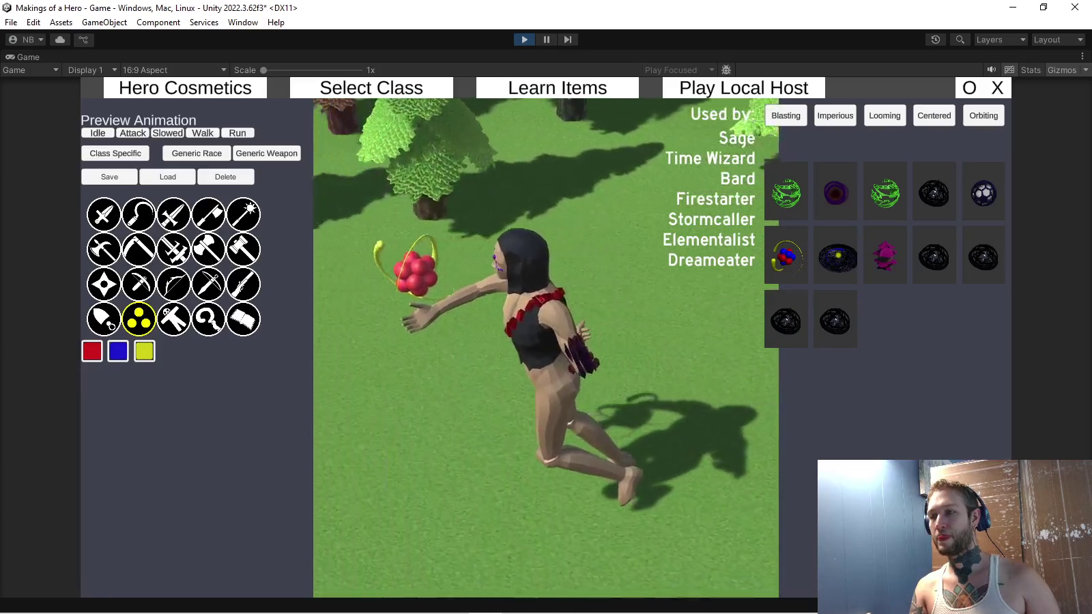
left_click(836, 193)
left_click(886, 193)
left_click(934, 193)
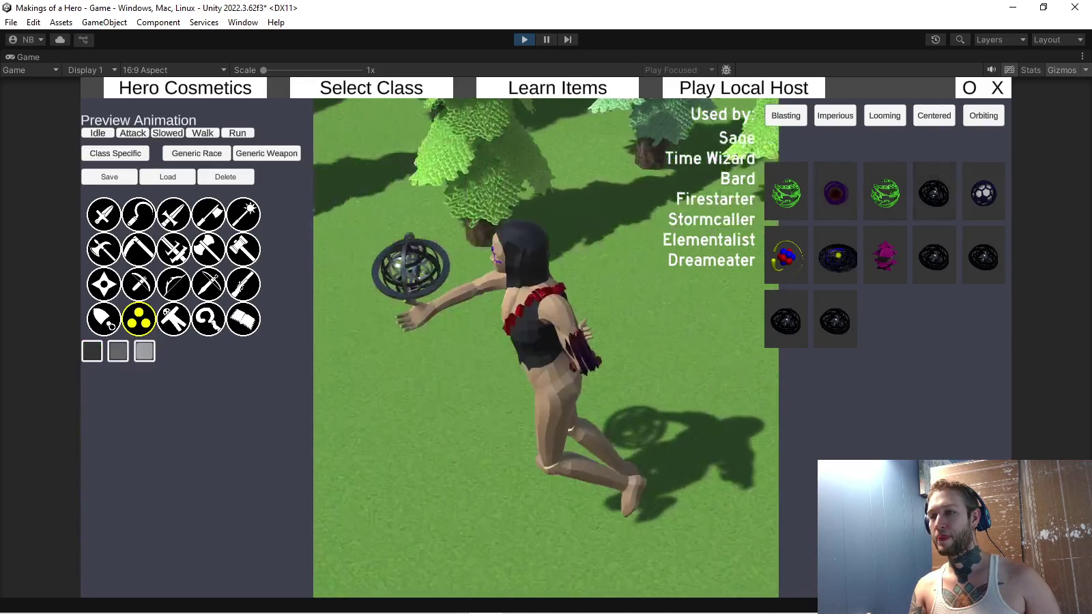
left_click(984, 193)
left_click(786, 193)
left_click(886, 194)
left_click(886, 257)
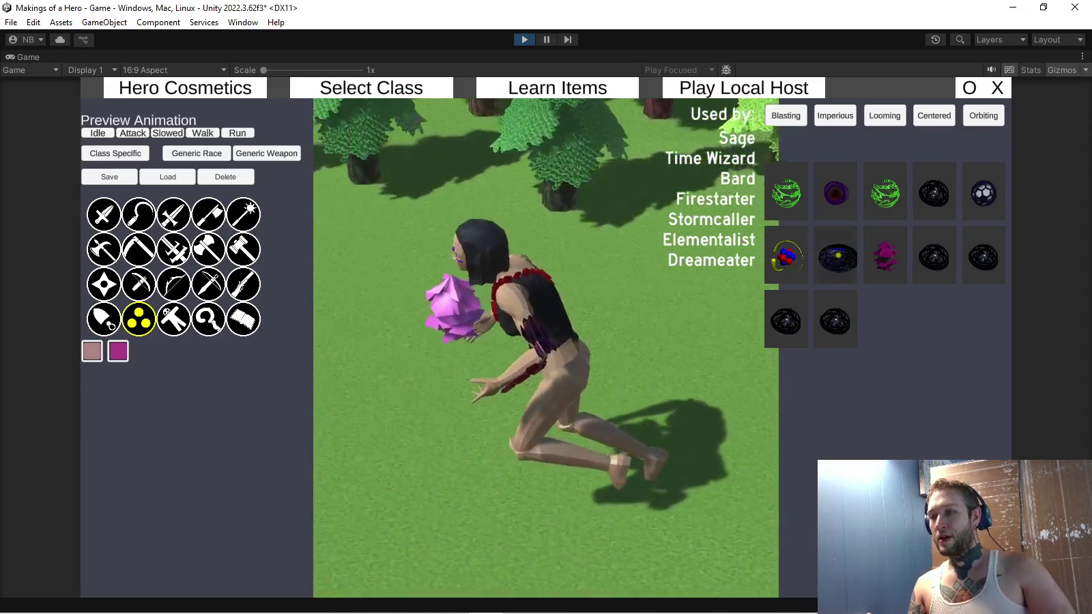
left_click(787, 258)
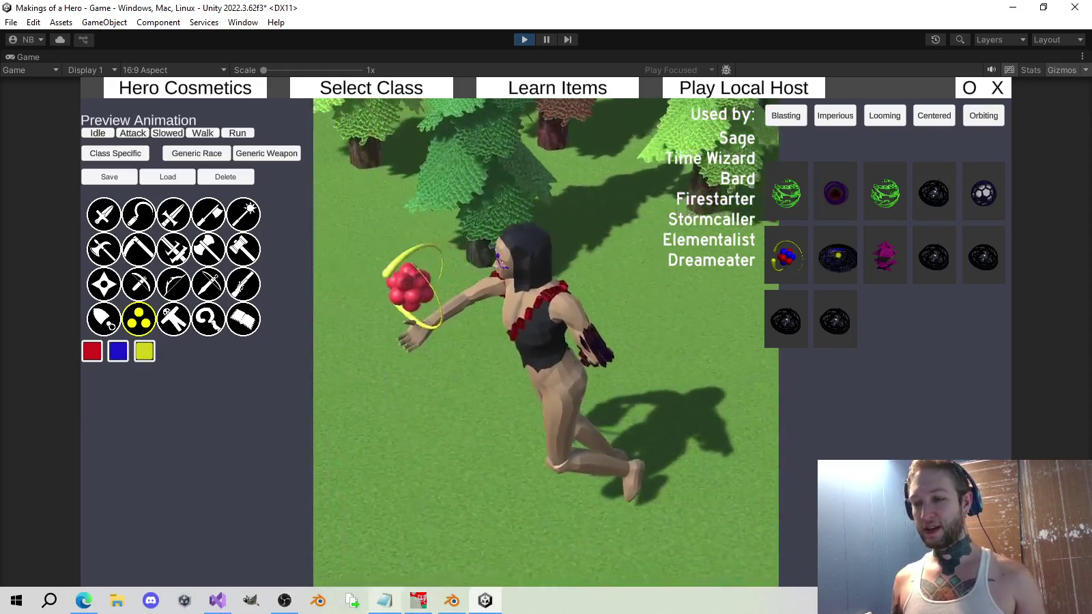
Stop play mode and restore the Game view to the normal editor layout
key("alt+Tab")
key("alt+Tab")
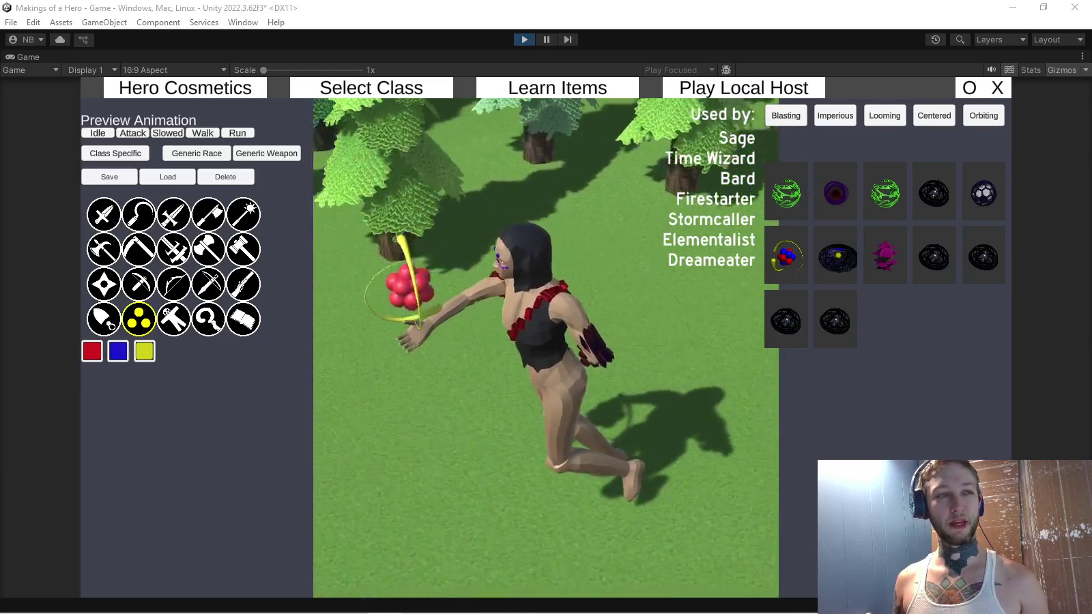
key("ctrl+p")
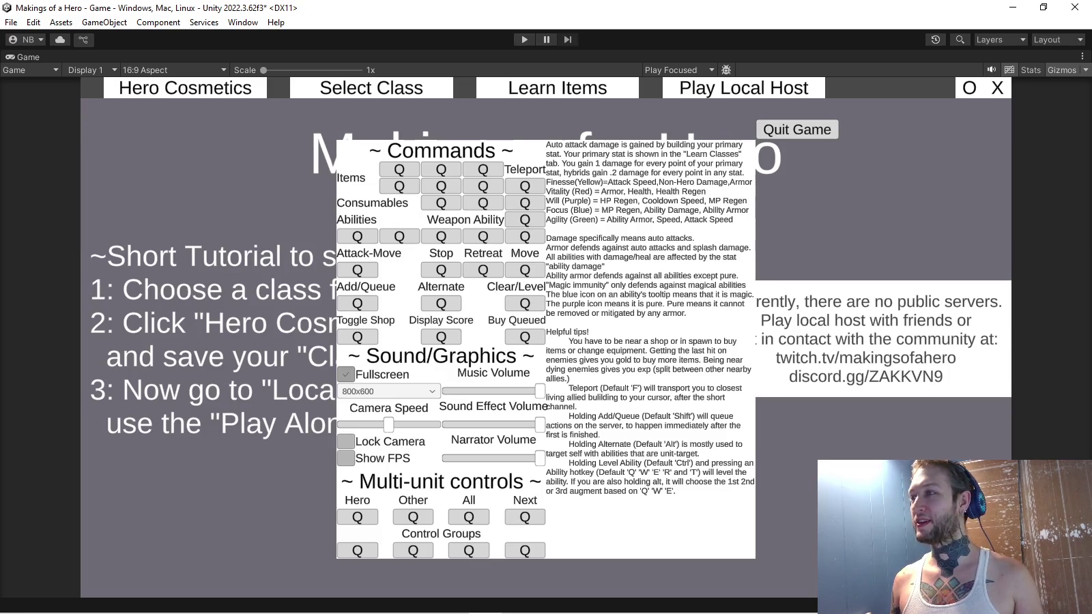
left_click(1083, 57)
left_click(933, 105)
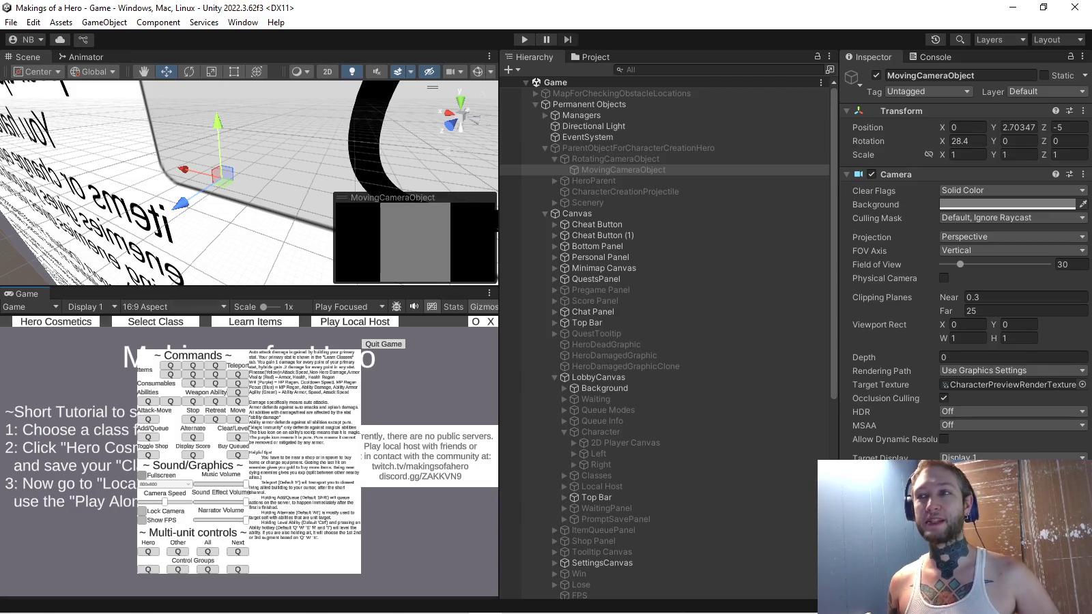
key("ctrl+p")
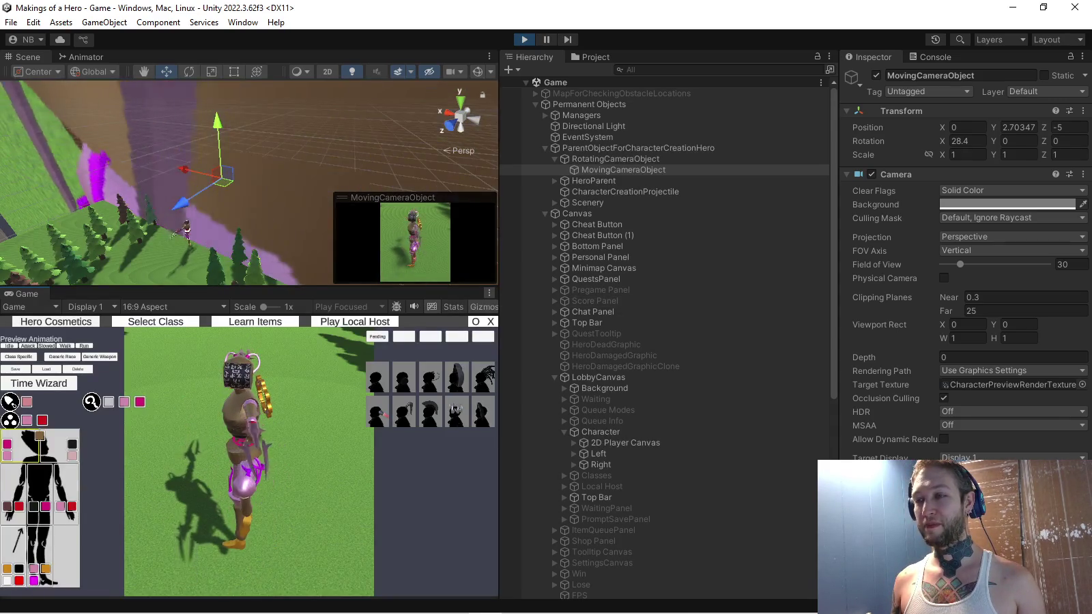
key("ctrl+p")
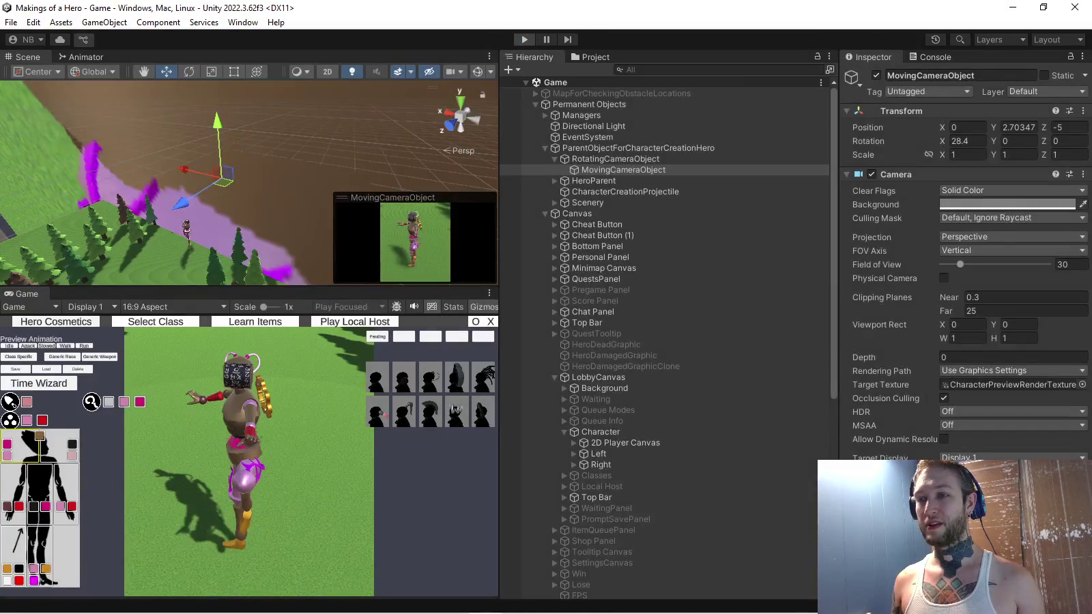
Set the Game view to Play Maximized and restart the game on Hero Cosmetics
left_click(348, 307)
left_click(366, 335)
left_click(524, 39)
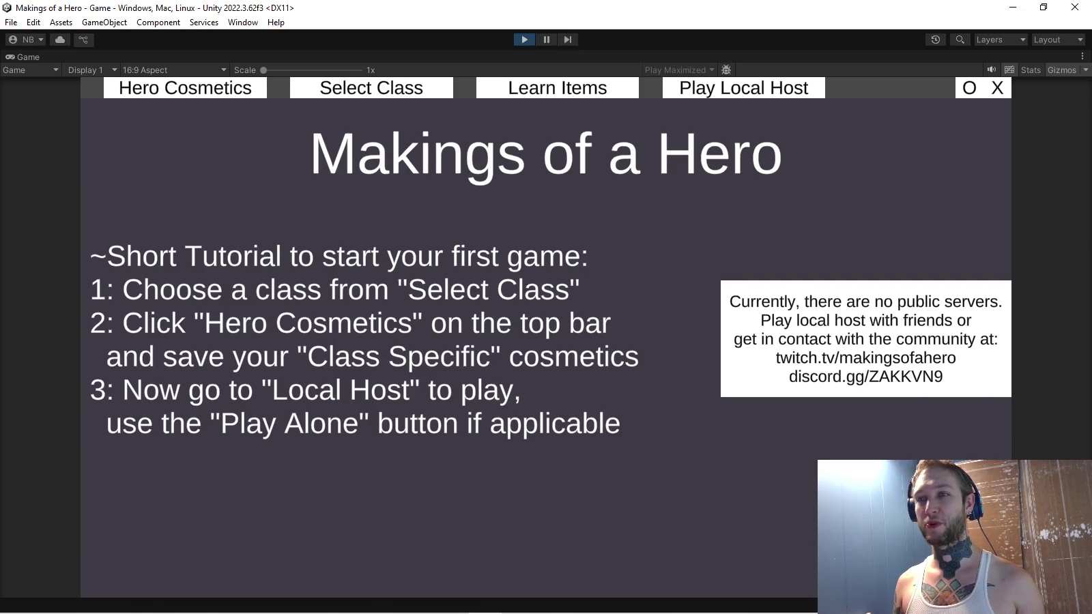
left_click(185, 87)
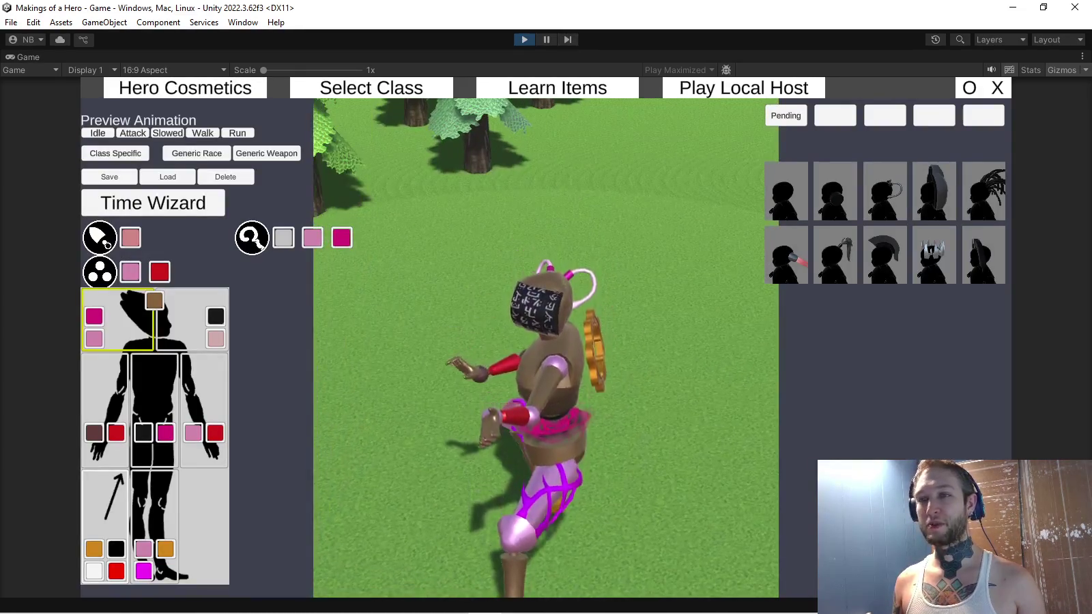
Preview the generic dagger, bow and scythe on the character, then open class selection
left_click(266, 153)
left_click(104, 215)
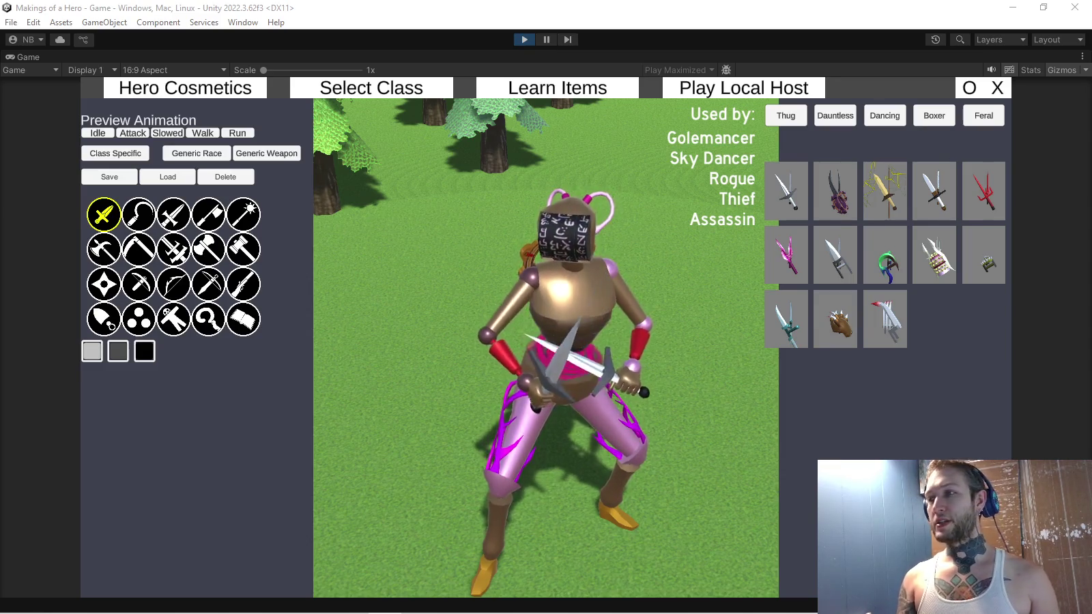
left_click(885, 191)
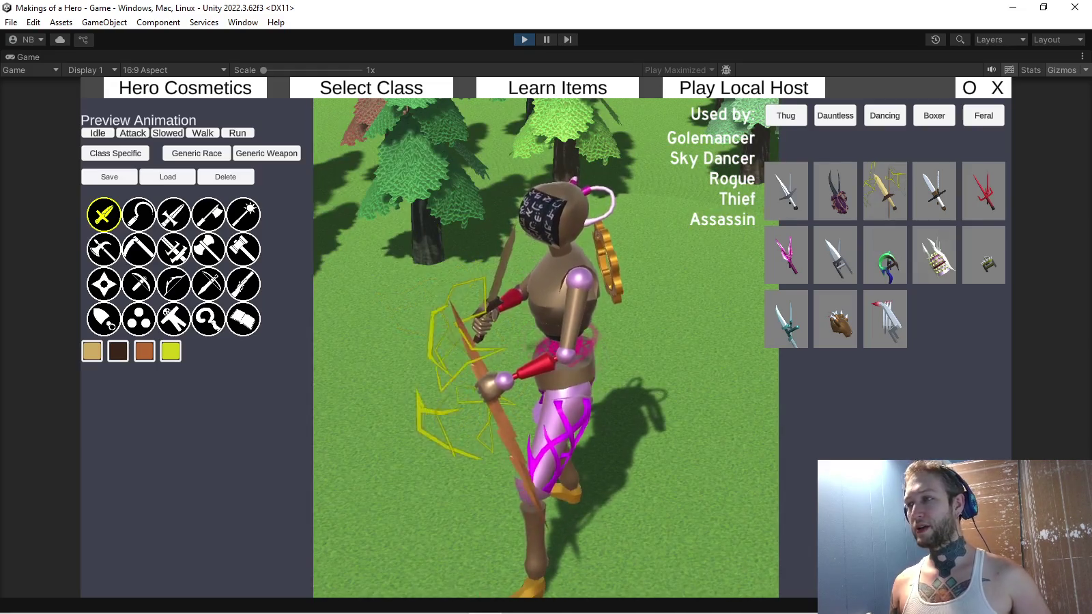
mouse_move(179, 279)
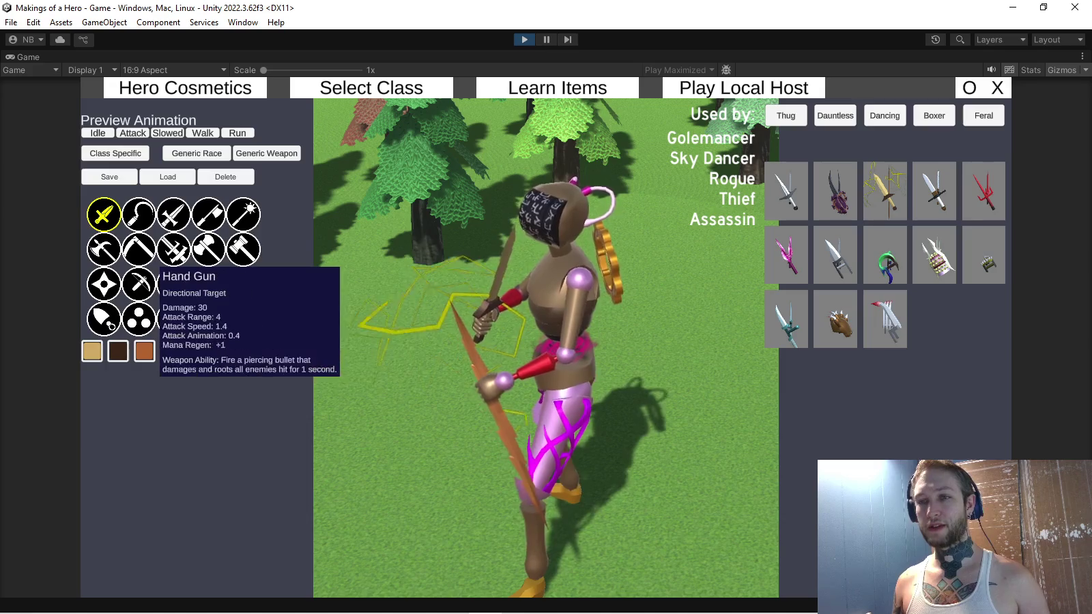
left_click(139, 250)
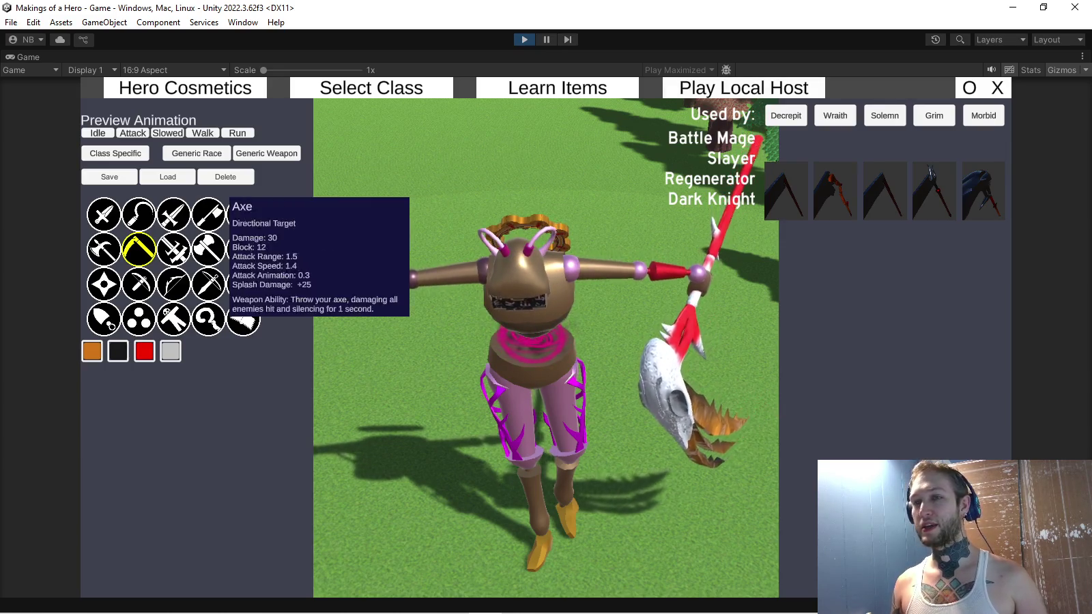
left_click(114, 153)
left_click(371, 87)
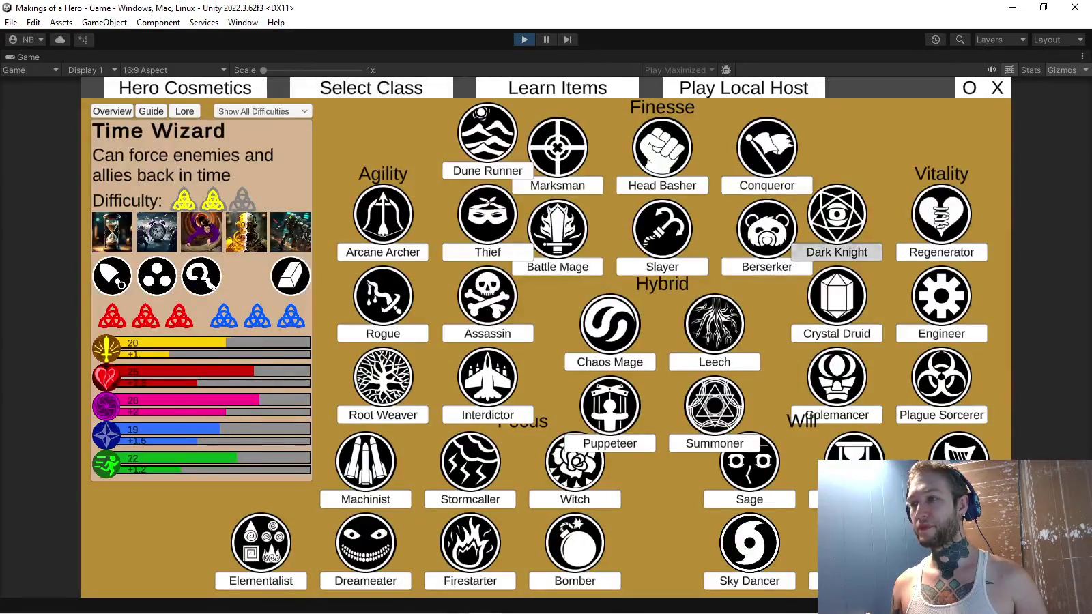
Choose Dark Knight, check its cosmetics, and start a solo match from the local host lobby
left_click(837, 251)
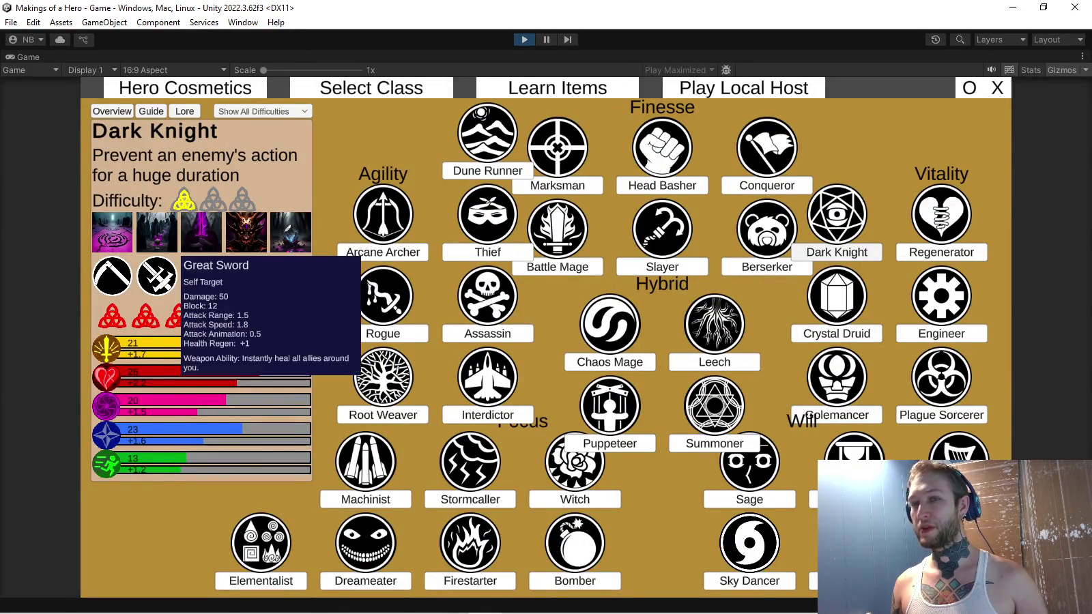
left_click(185, 88)
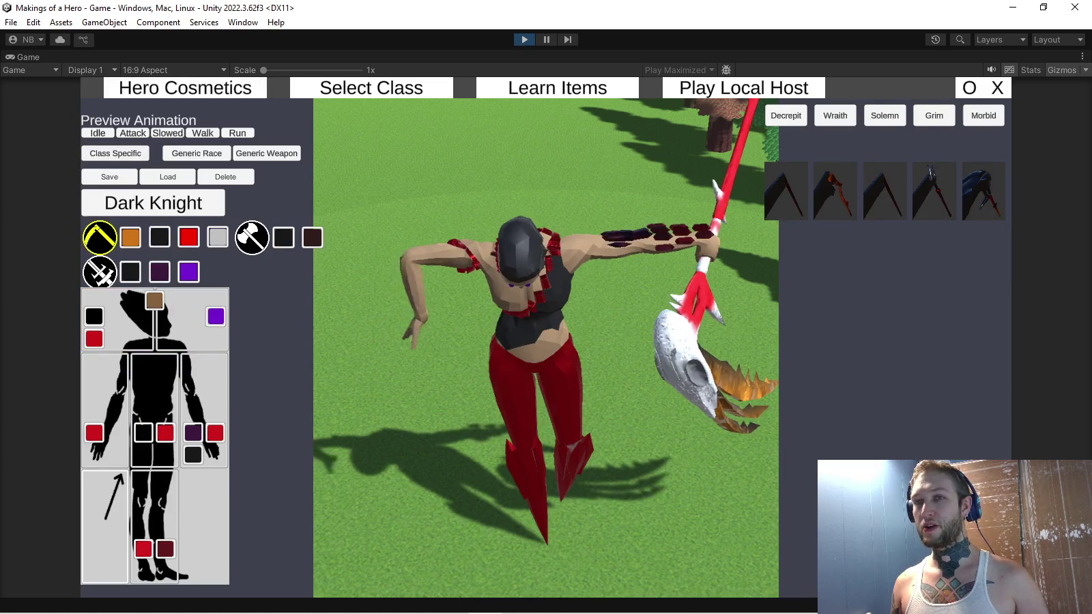
left_click(743, 87)
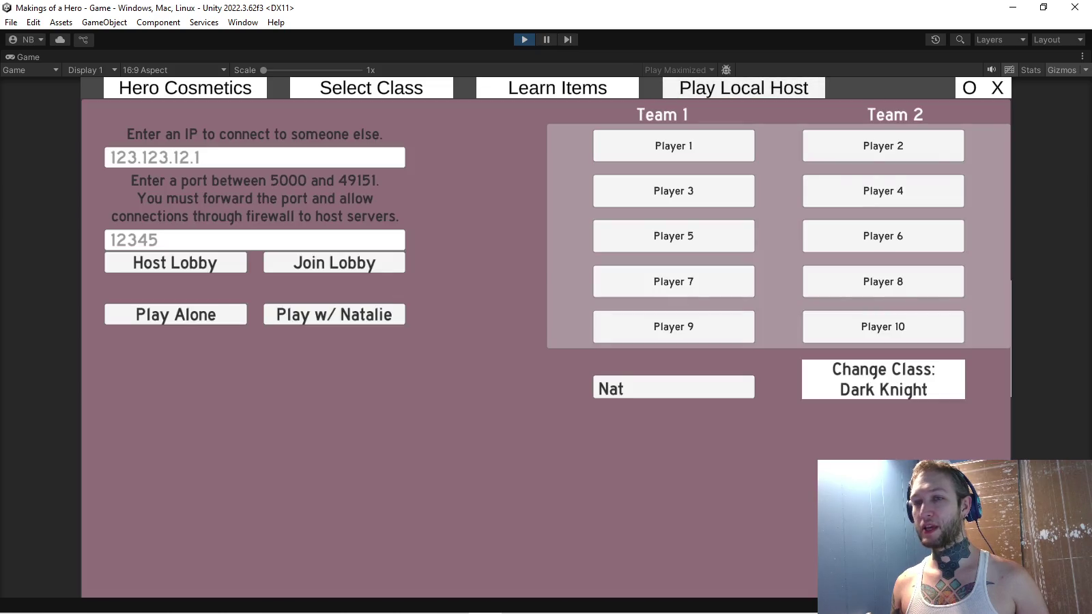
left_click(175, 314)
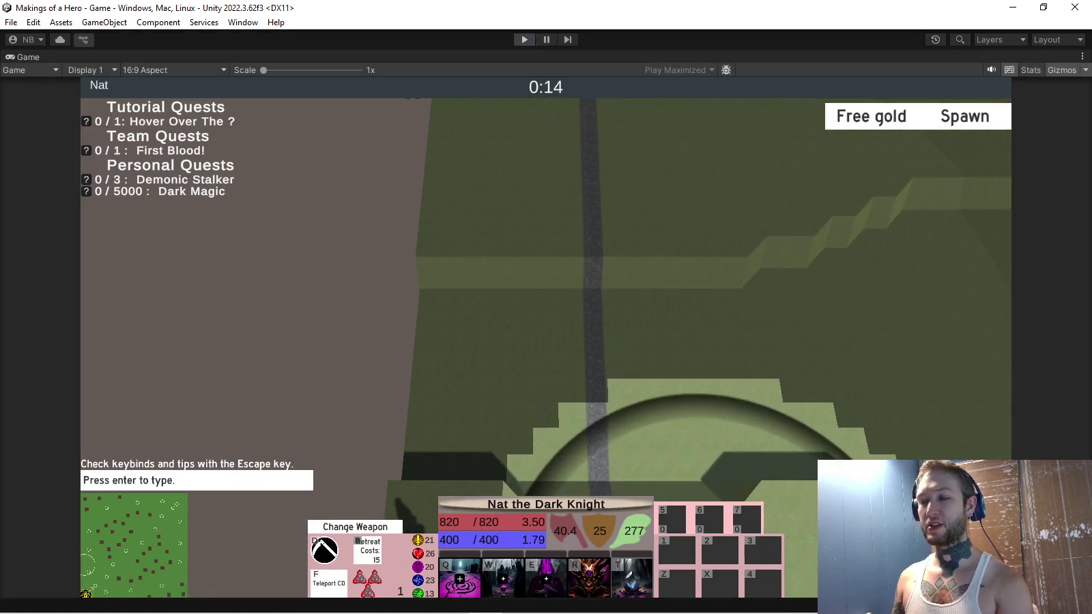
Stop the running game and briefly check the scene Layers visibility list
key("ctrl+p")
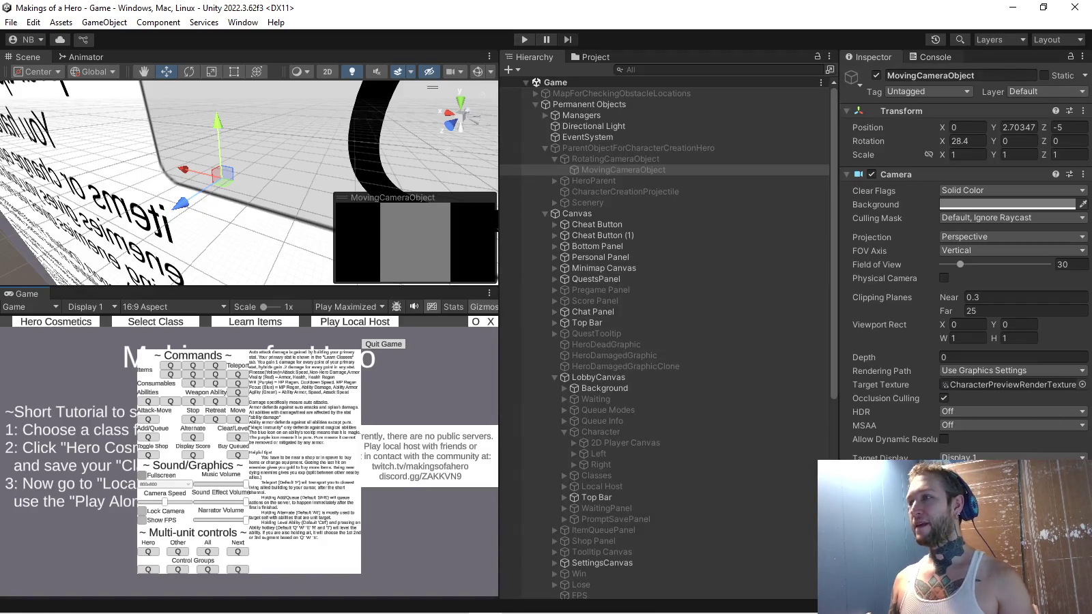
left_click(996, 40)
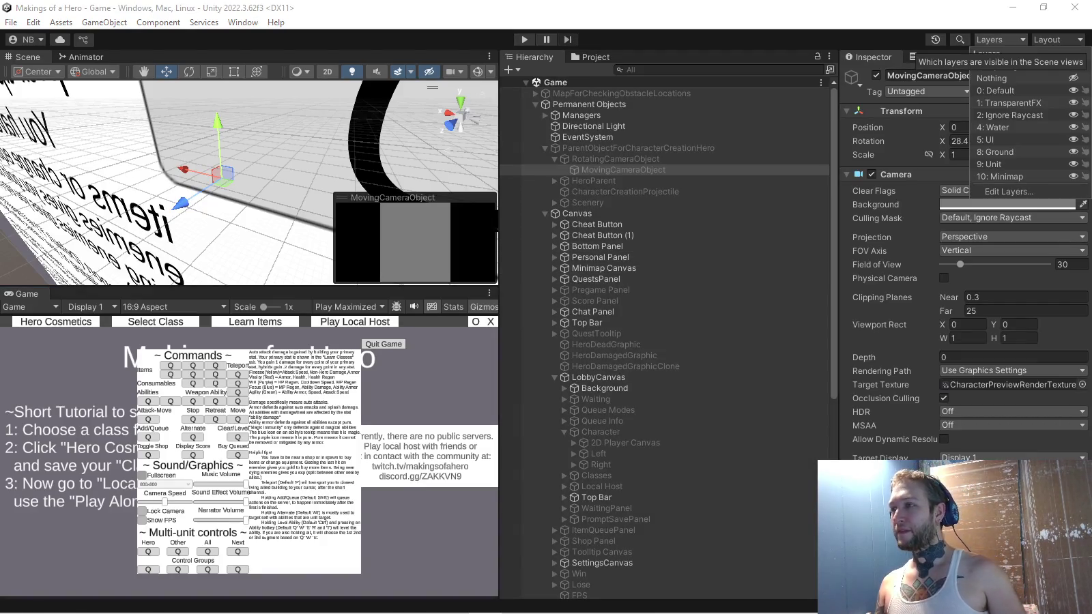
left_click(997, 40)
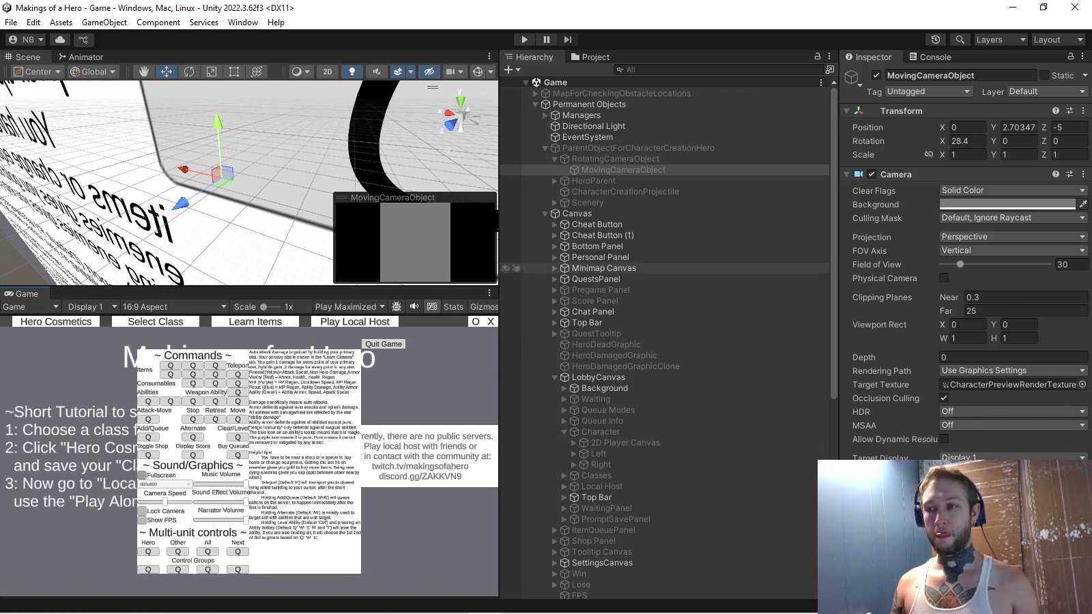
Restart Play mode and preview the Dark Knight's scythe variants in Hero Cosmetics
left_click(524, 39)
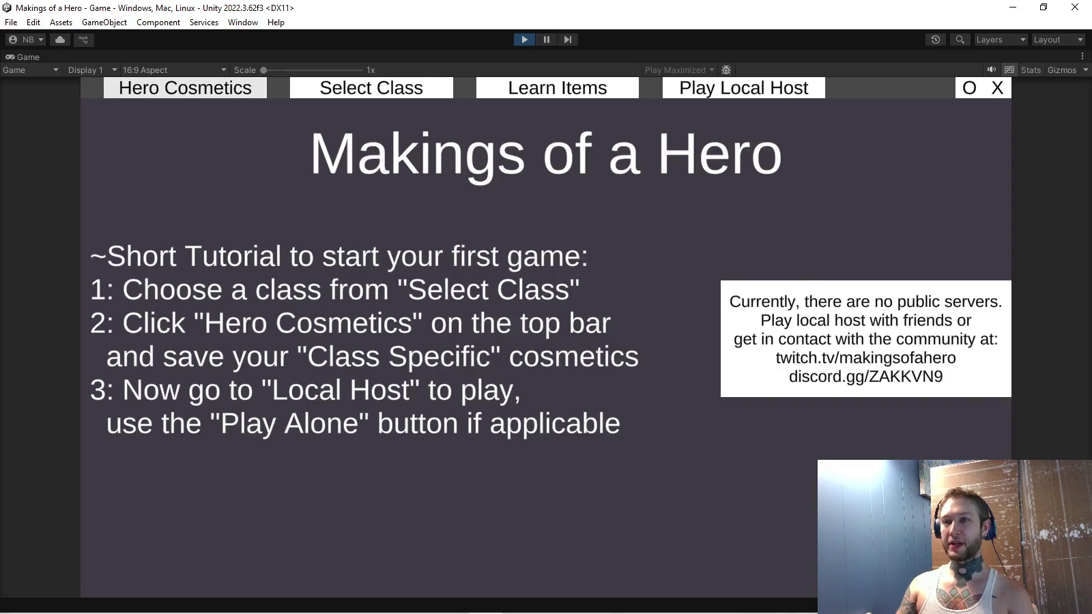
left_click(185, 87)
left_click(100, 237)
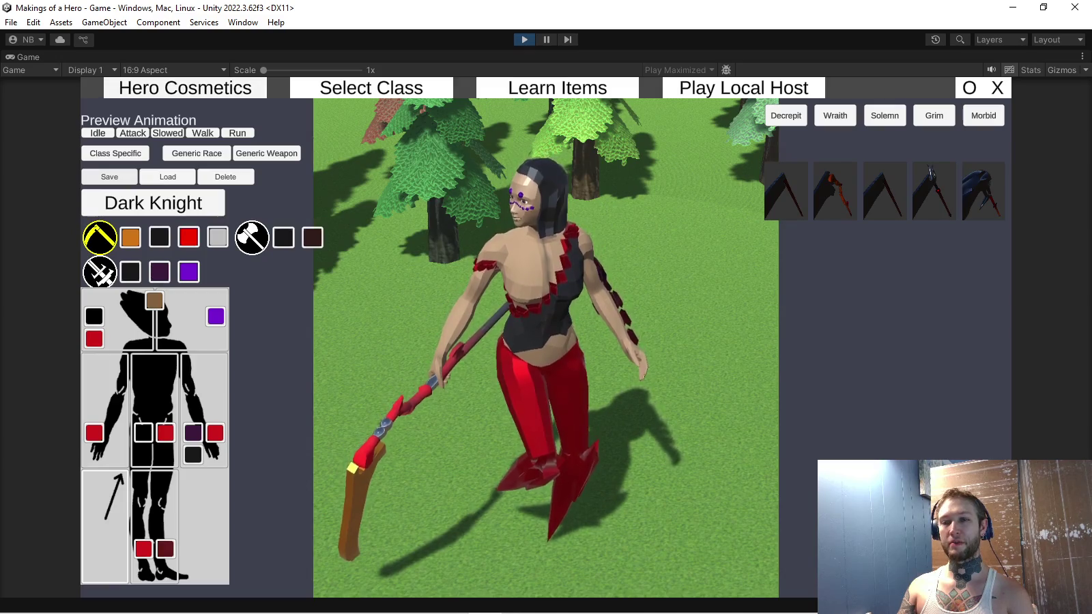
Preview daggers under Generic Weapon, equipping the pink dagger, then the green-and-blue sickles
key("Escape")
left_click(185, 87)
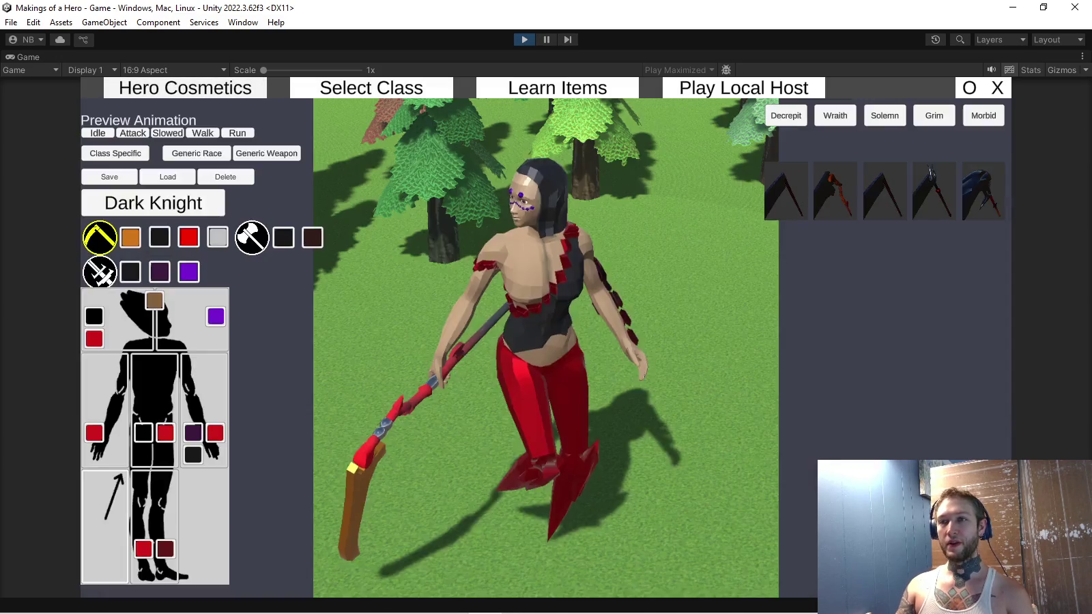
left_click(266, 153)
left_click(103, 214)
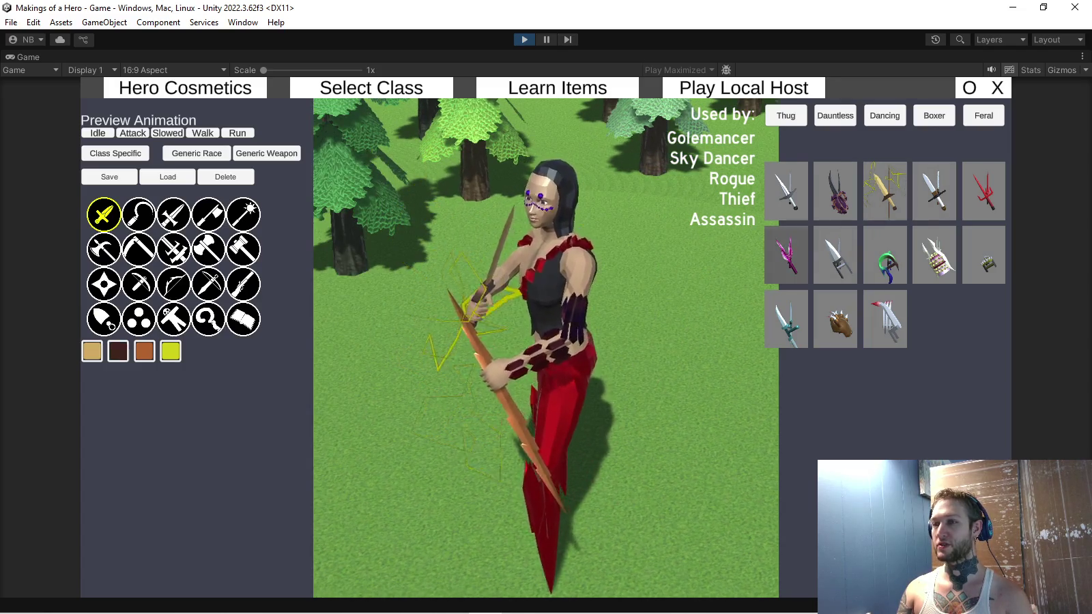
left_click(786, 254)
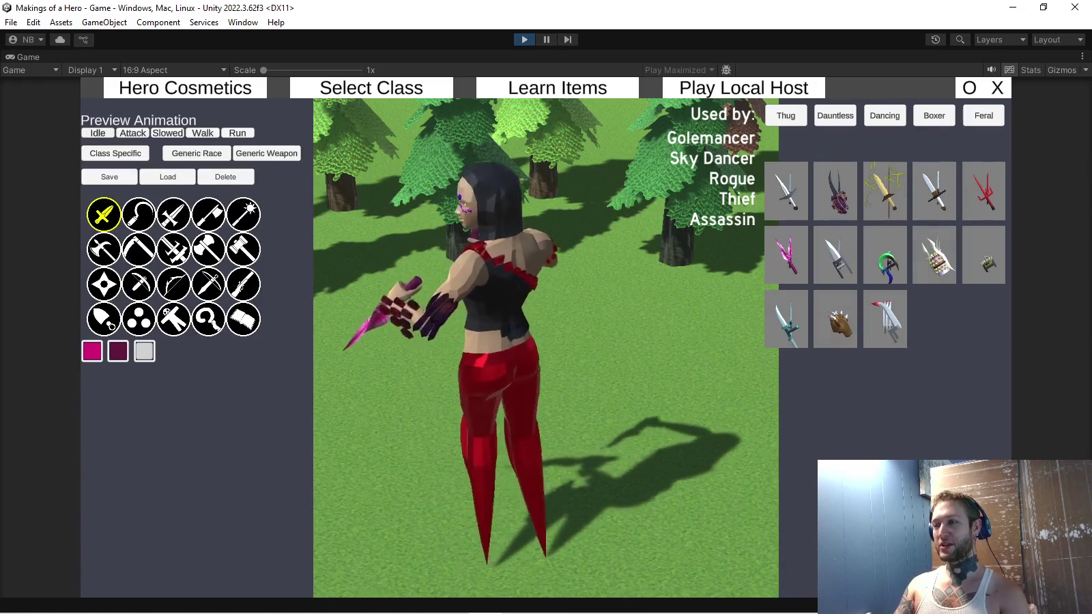
left_click(885, 254)
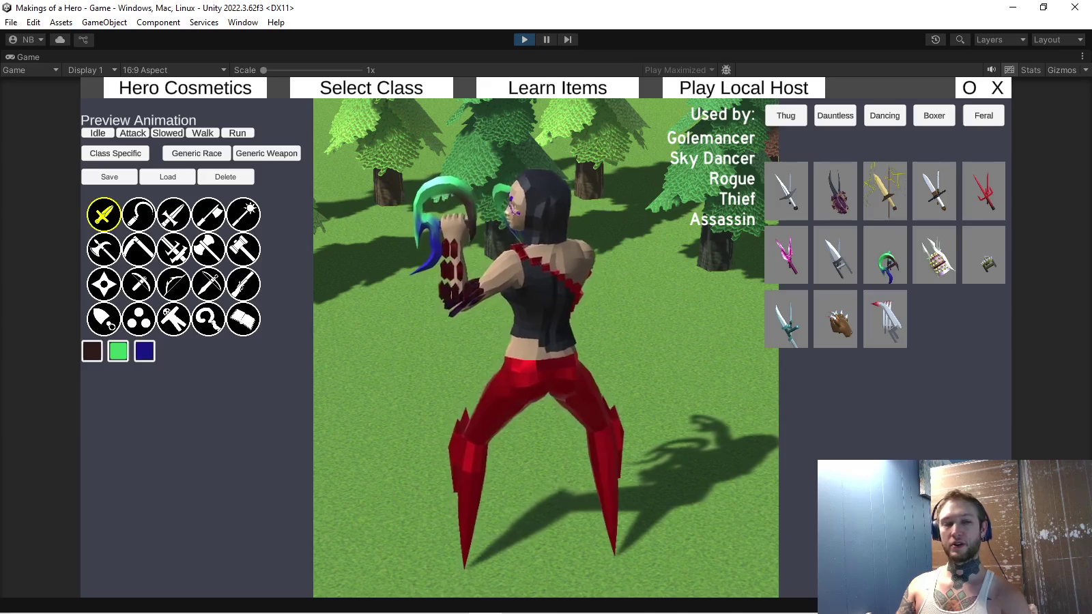
Try the spiked white fists and red-tipped claws, then switch to a horned, brown-skinned race
left_click(936, 254)
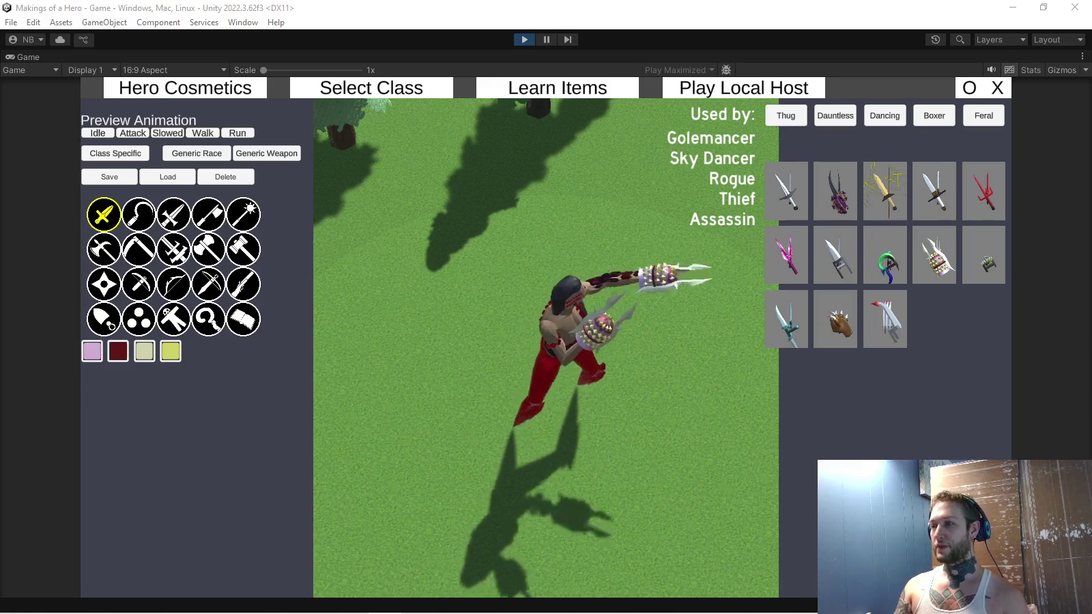
left_click(886, 319)
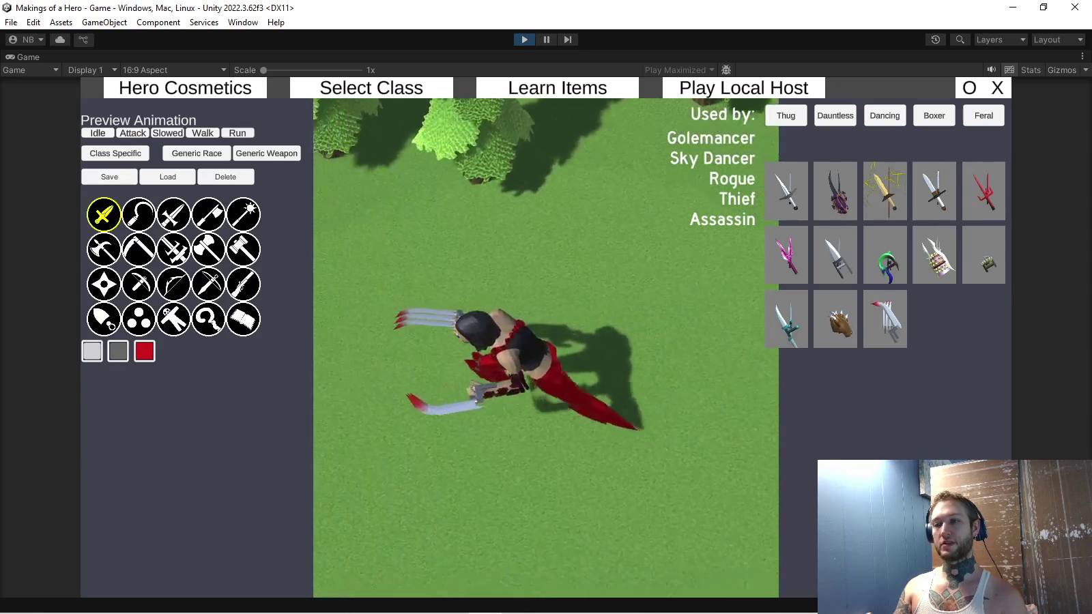
left_click(196, 153)
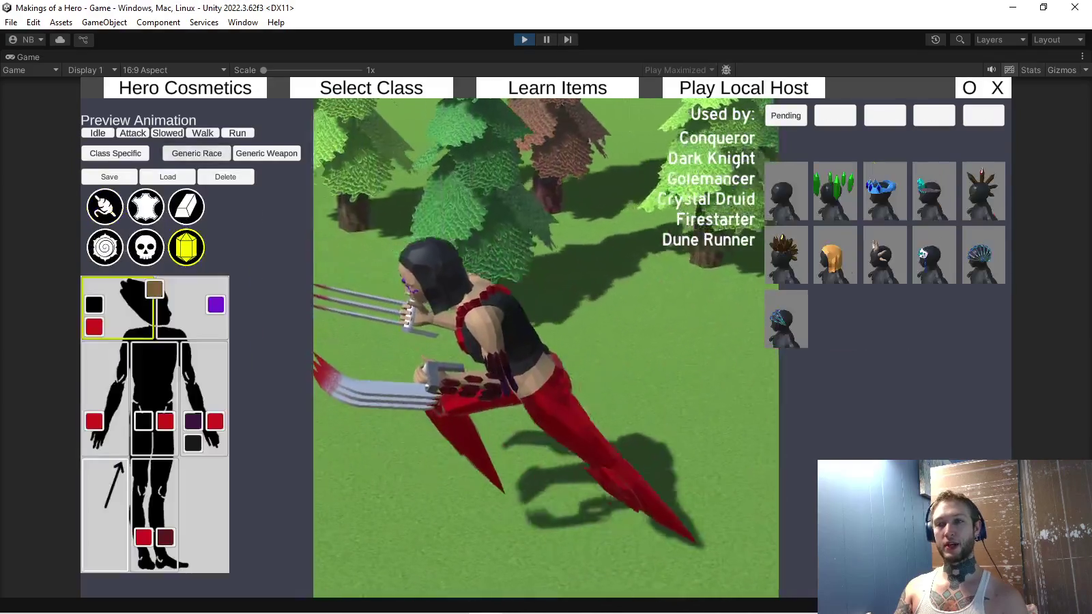
left_click(104, 207)
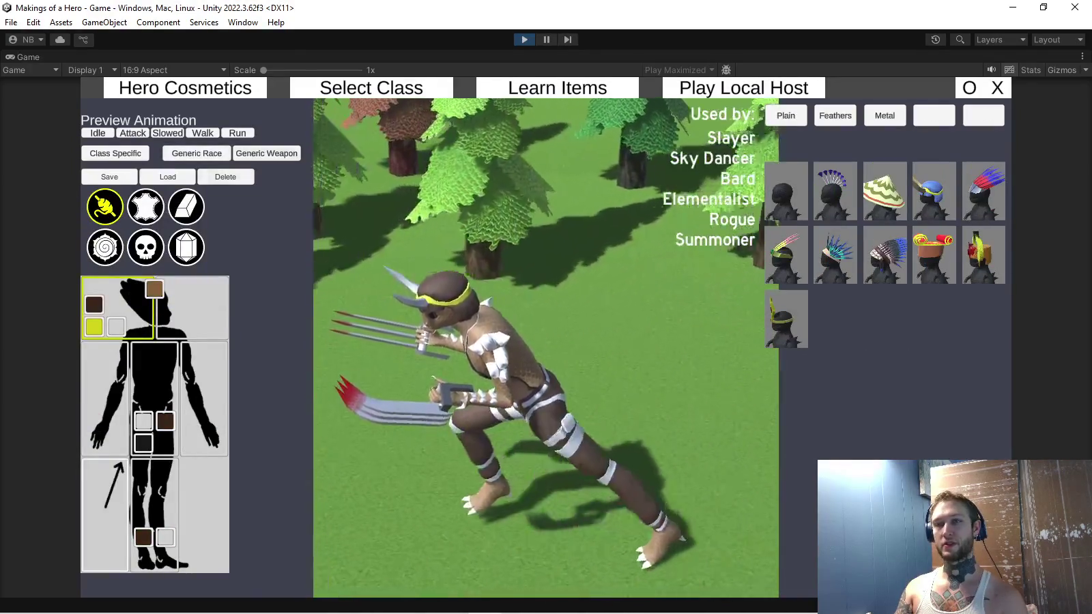
left_click(266, 153)
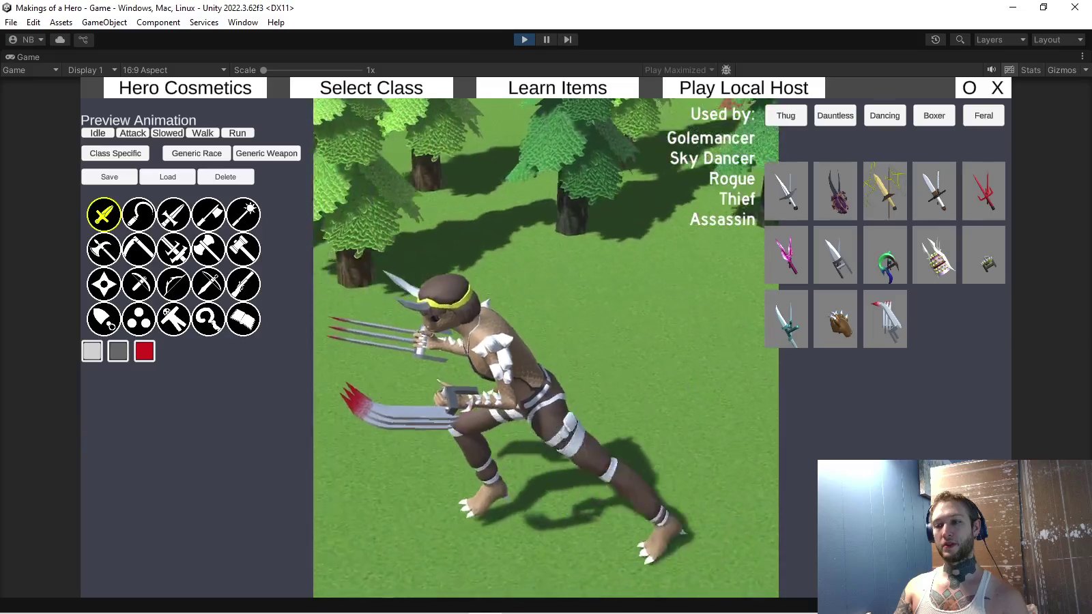
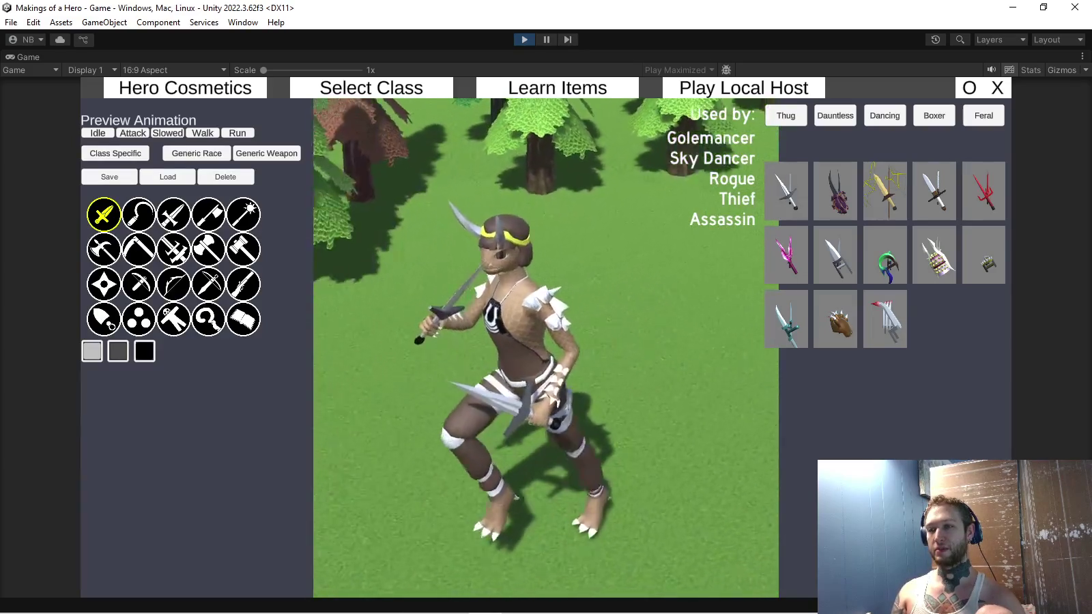
Preview dagger skins: purple ring, red sai, green ring, white knife, pink dagger, then green ring
left_click(836, 191)
left_click(885, 191)
left_click(934, 191)
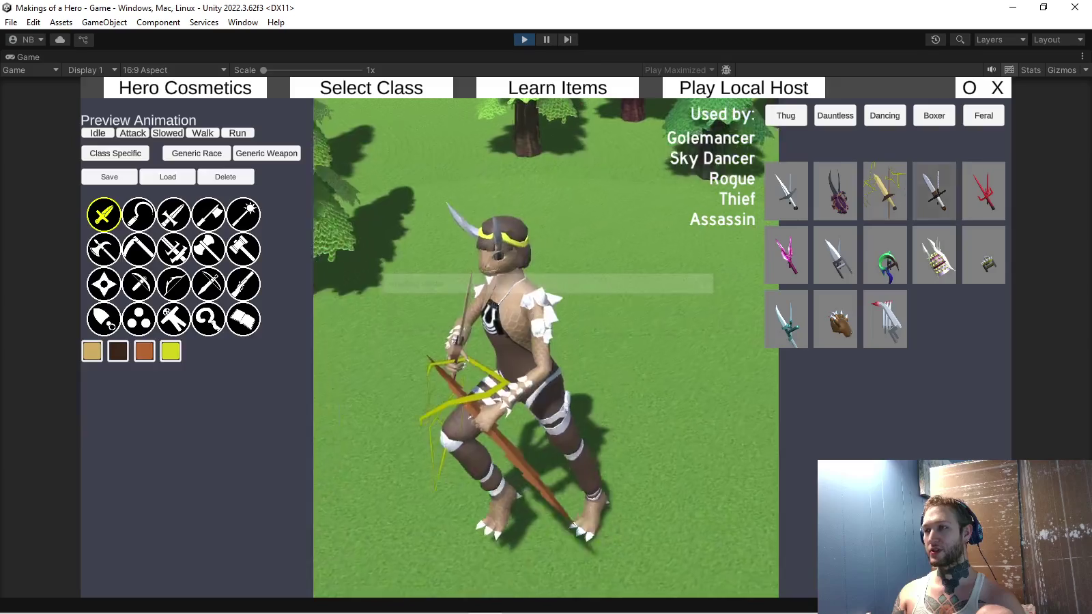
left_click(984, 191)
left_click(885, 254)
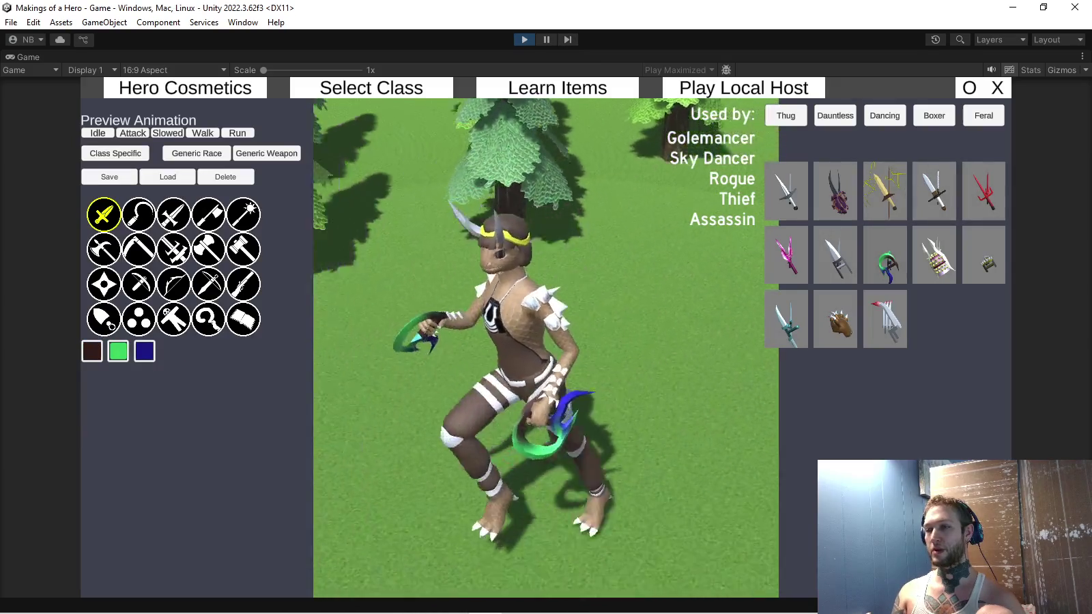
left_click(836, 254)
left_click(786, 254)
left_click(885, 254)
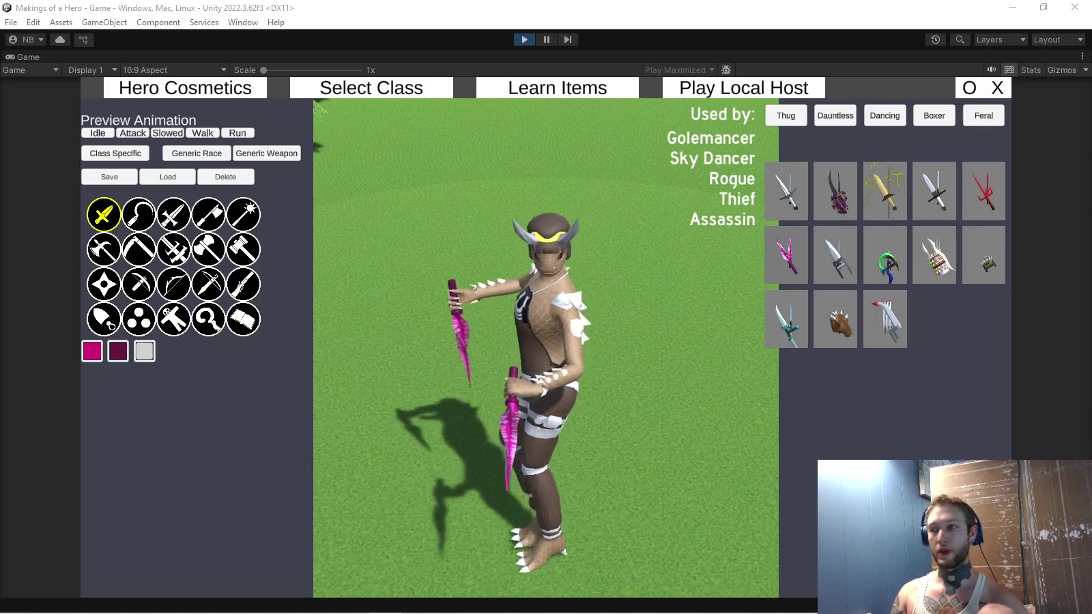
Show the sickle weapon, preview the dark black sickle skin, then pause the game with Ctrl+Shift+P
left_click(139, 215)
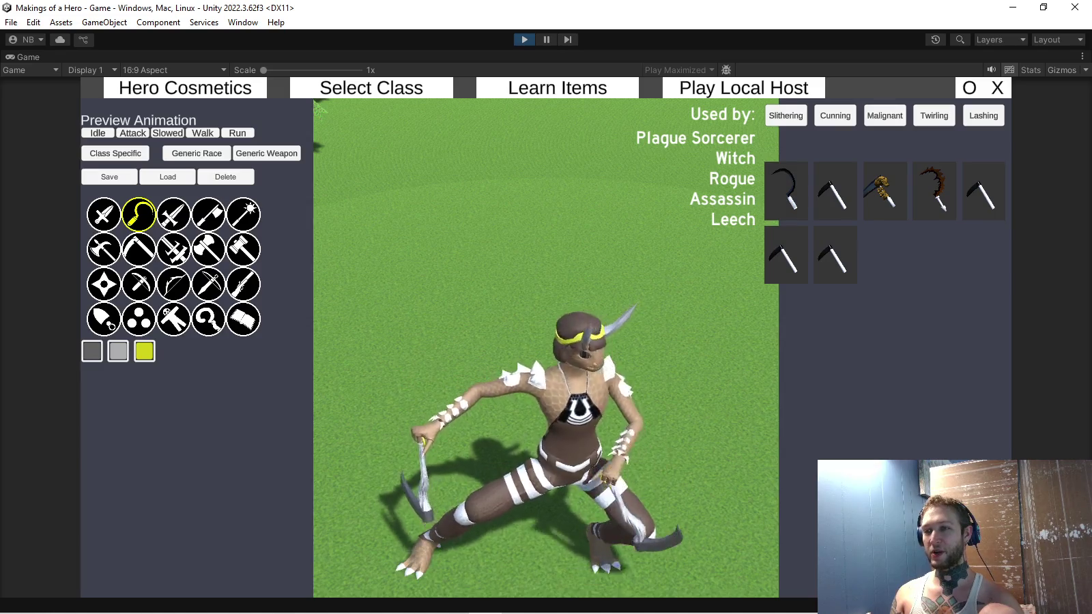
left_click(786, 191)
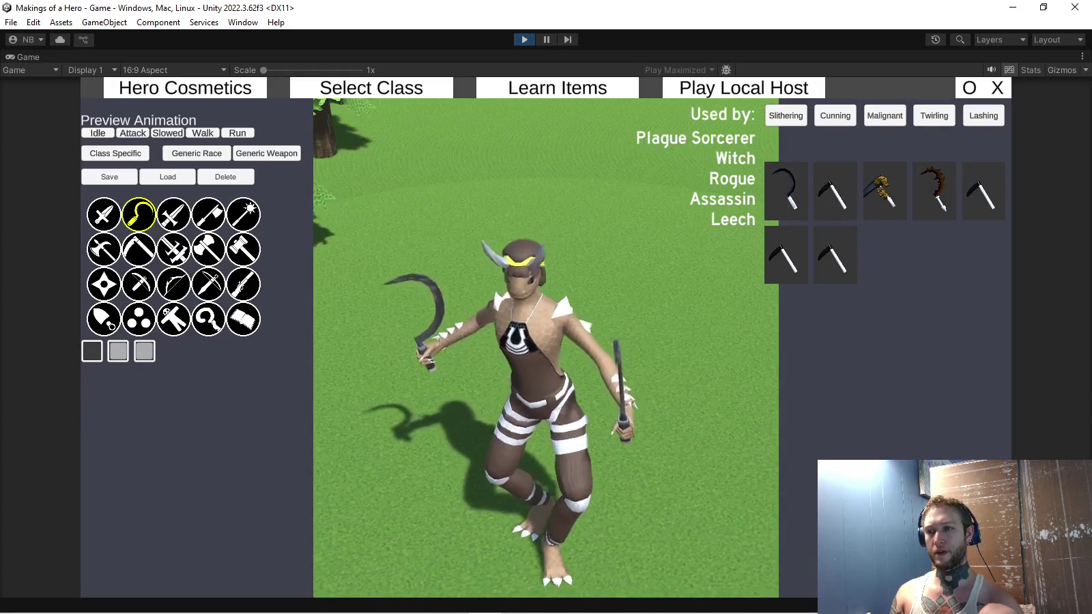
key("ctrl+shift+p")
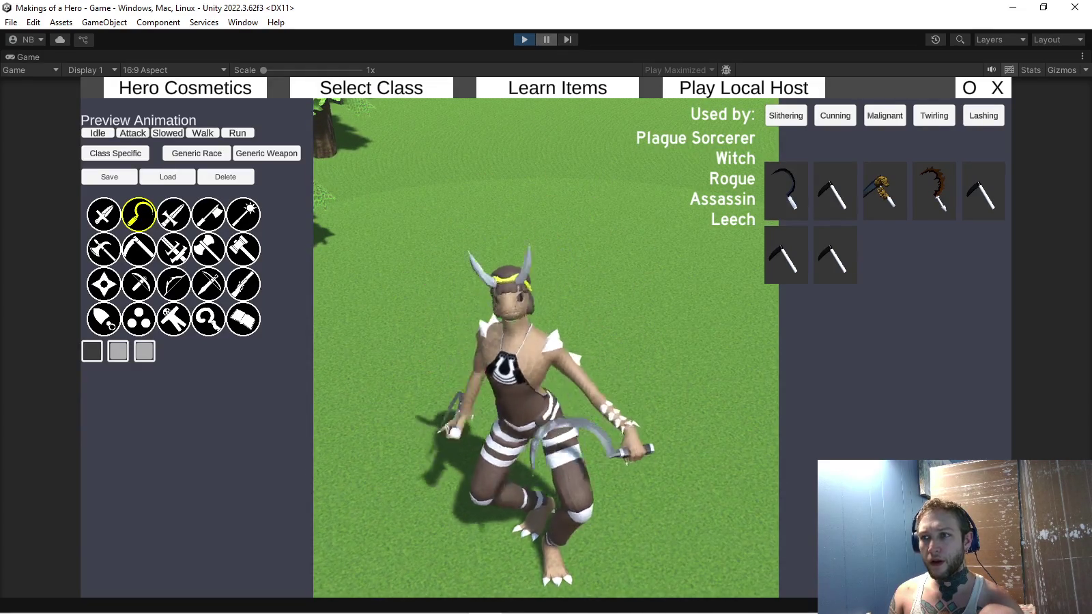
scroll(249, 458, "up", 5)
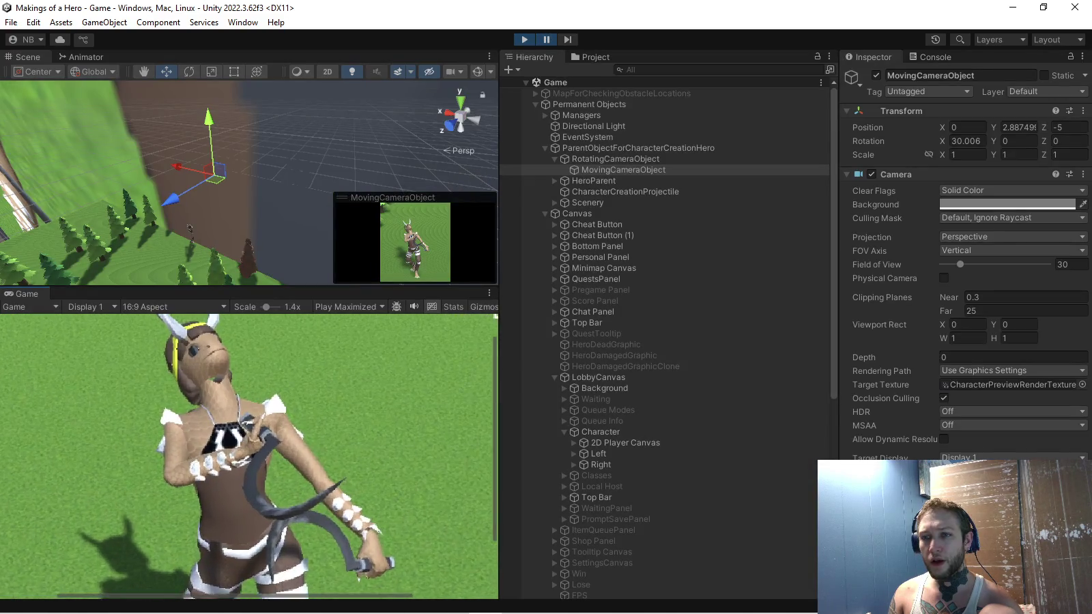
scroll(249, 458, "down", 4)
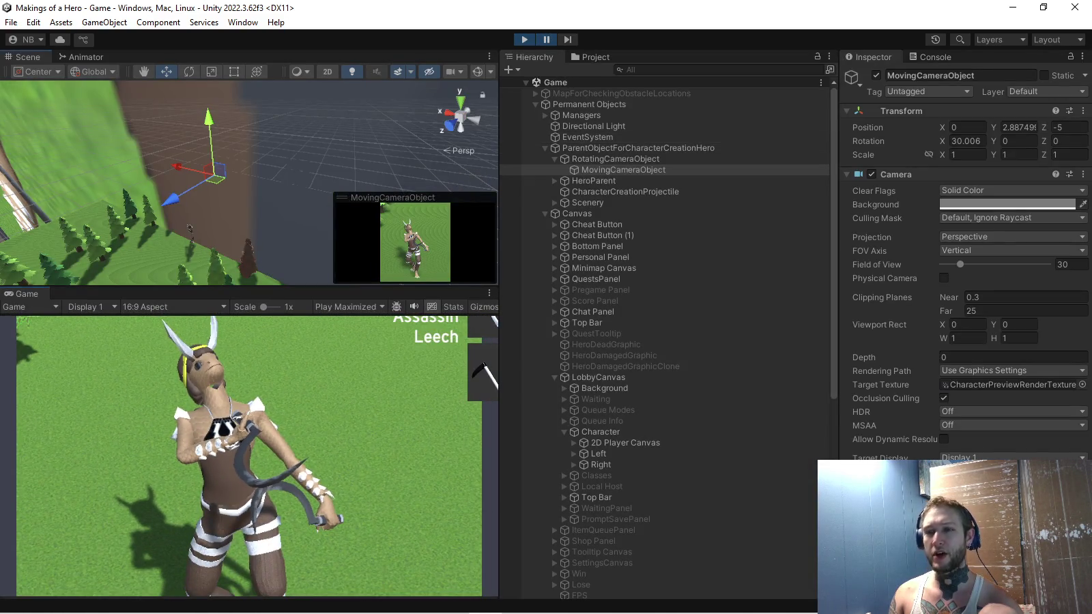
scroll(239, 184, "up", 3)
scroll(249, 183, "up", 5)
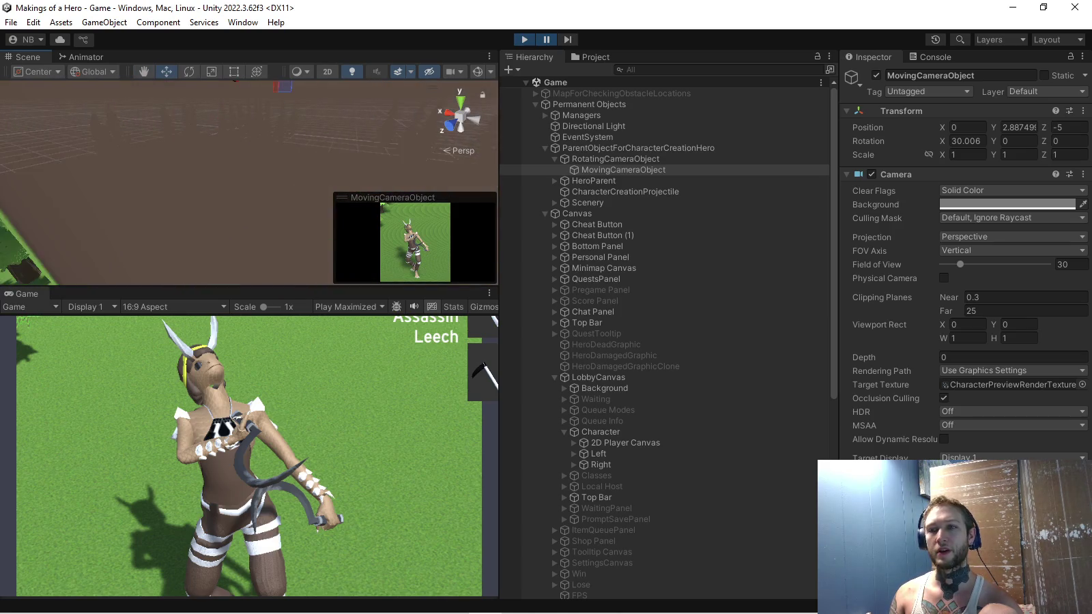
scroll(249, 183, "down", 8)
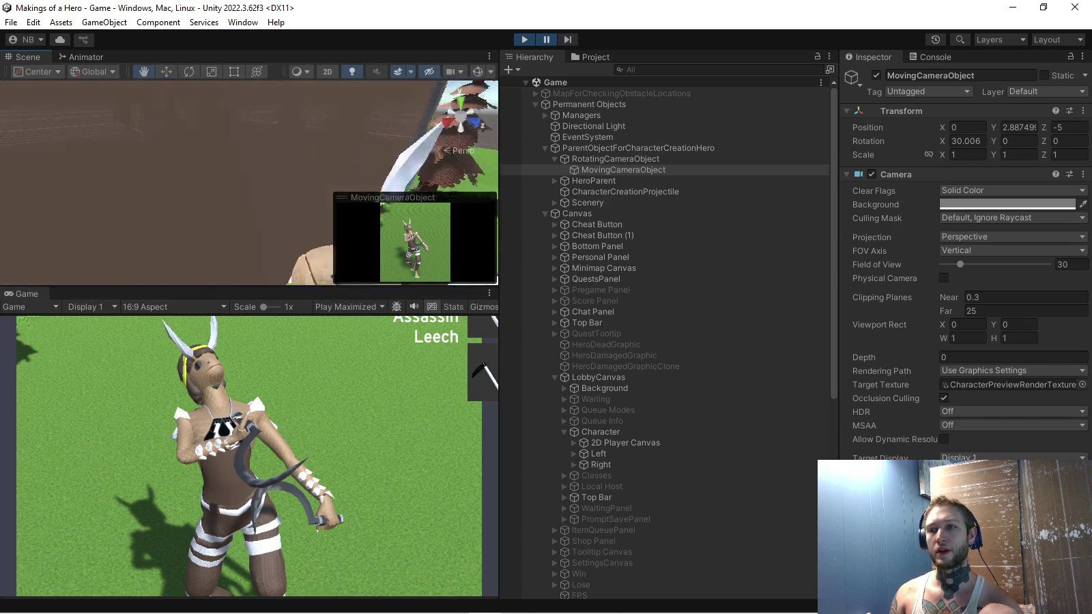
scroll(249, 183, "up", 6)
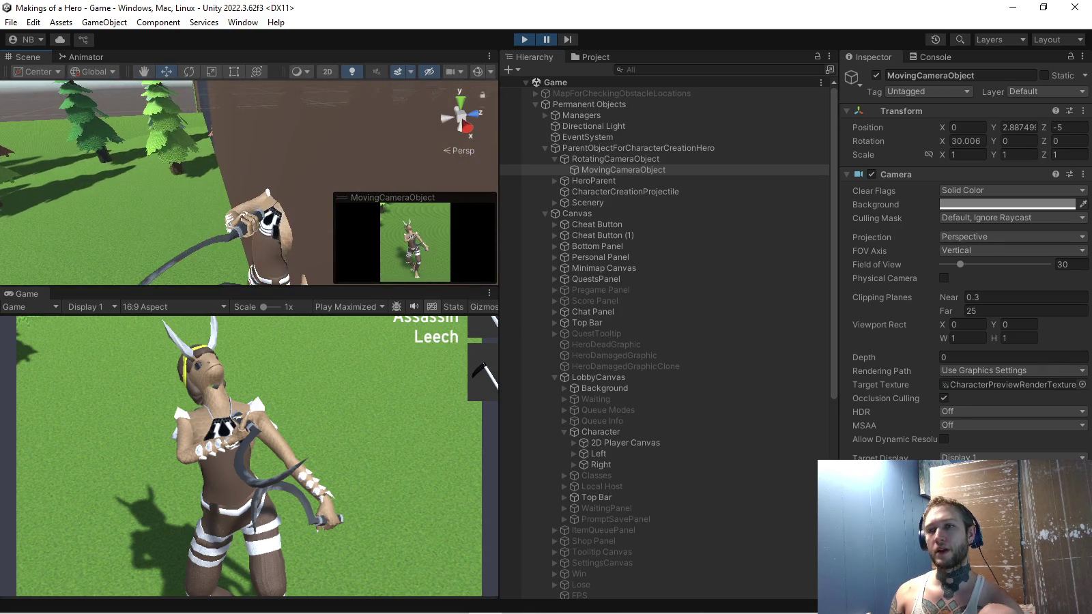
scroll(249, 183, "up", 2)
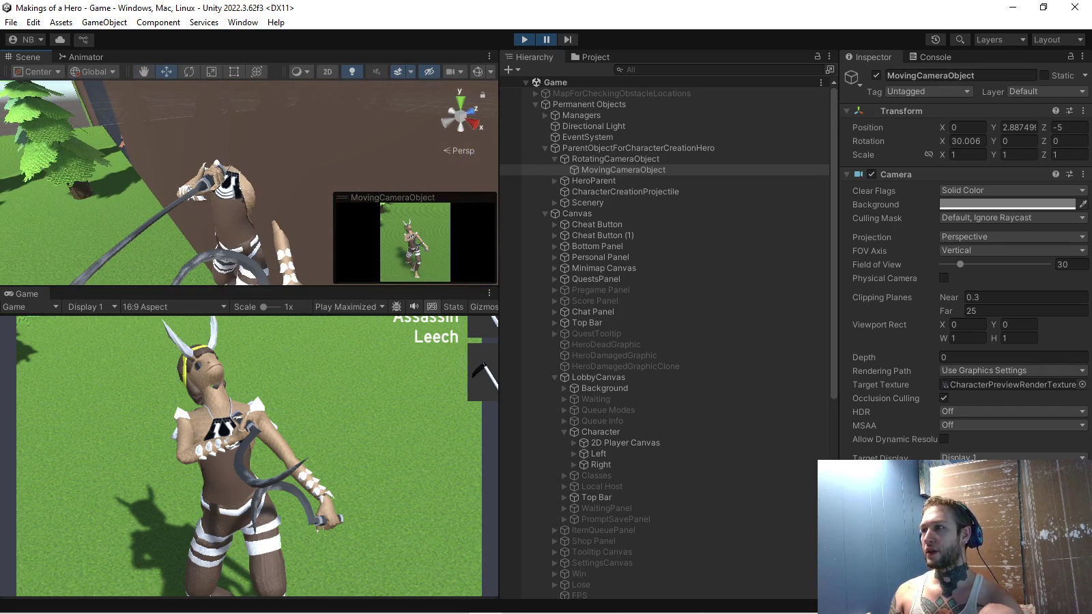
left_click(1001, 40)
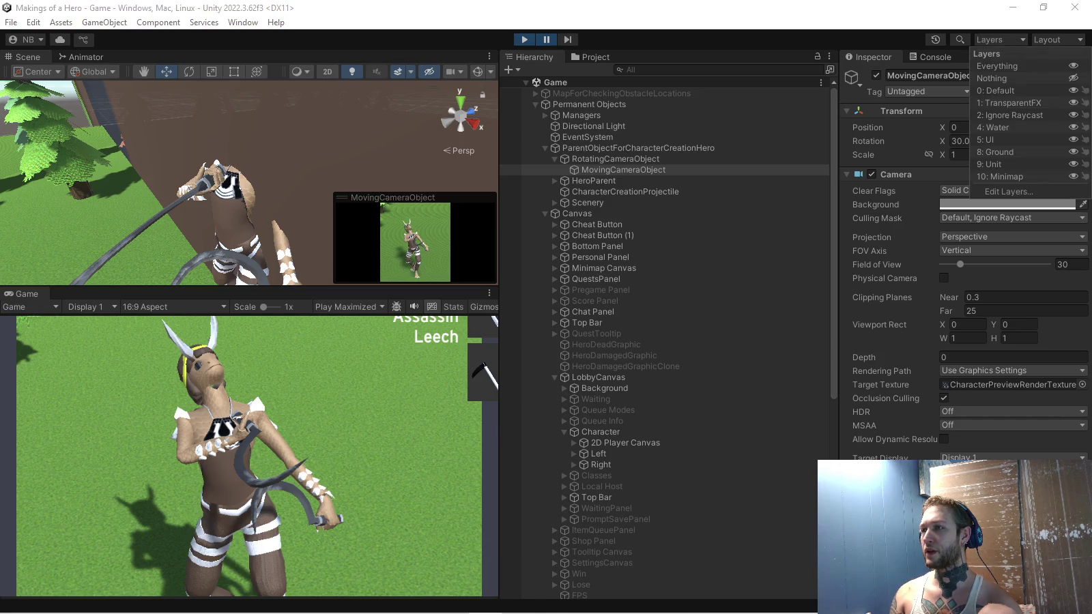
key("Escape")
scroll(249, 183, "up", 5)
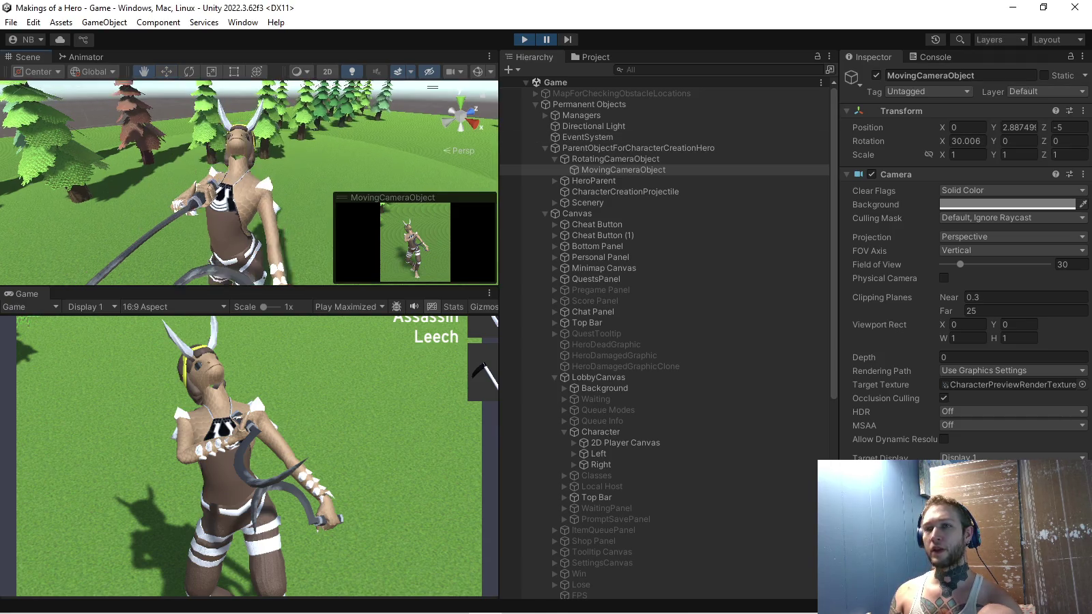
scroll(249, 183, "down", 5)
mouse_move(249, 183)
left_mouse_down()
mouse_move(157, 183)
mouse_move(185, 183)
left_mouse_up()
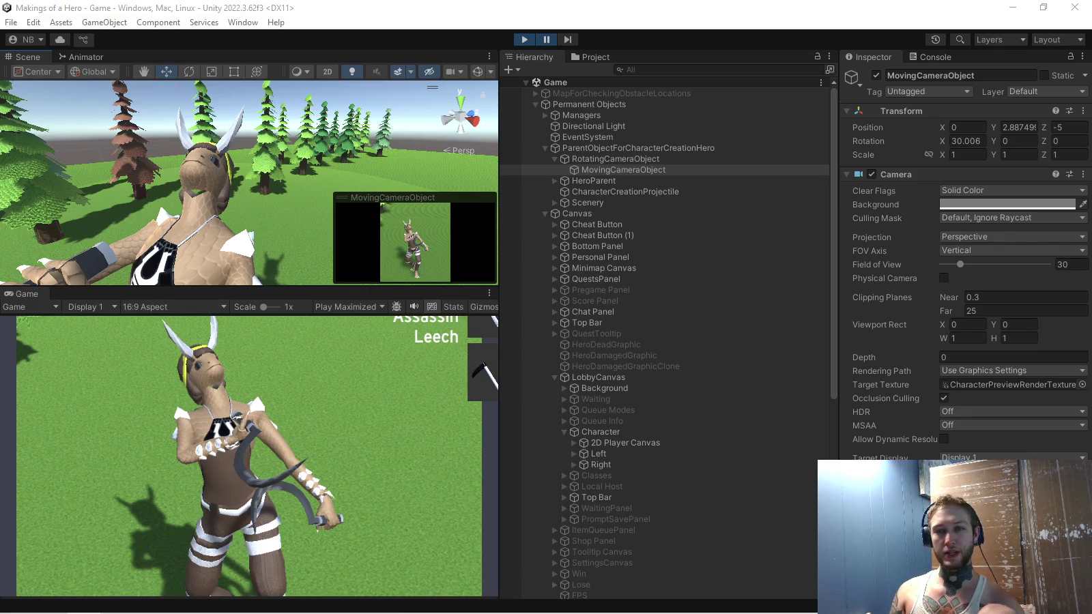
key("alt+Tab")
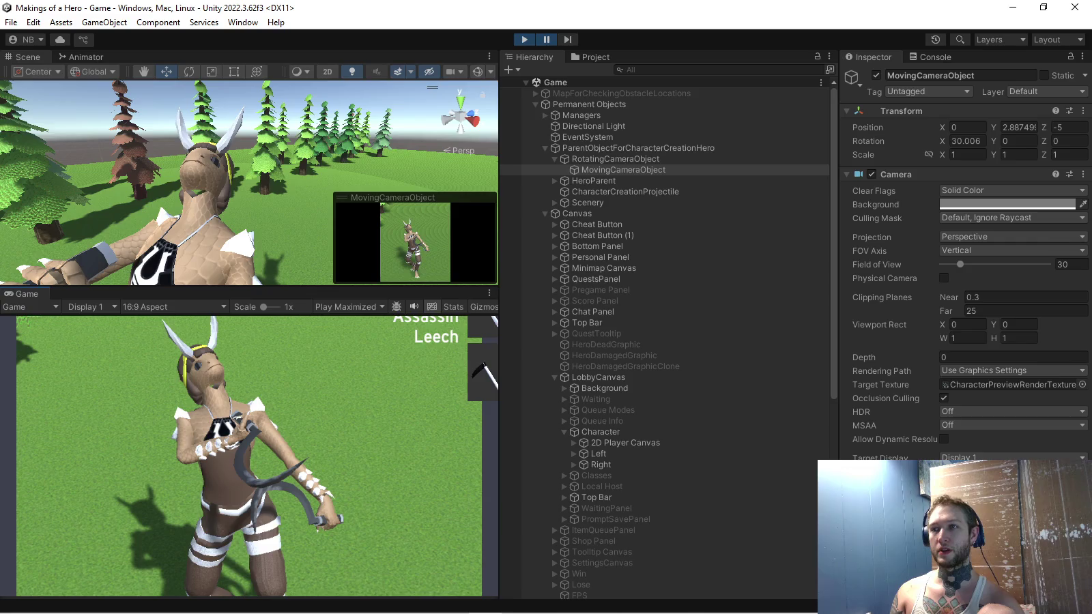
key("shift+space")
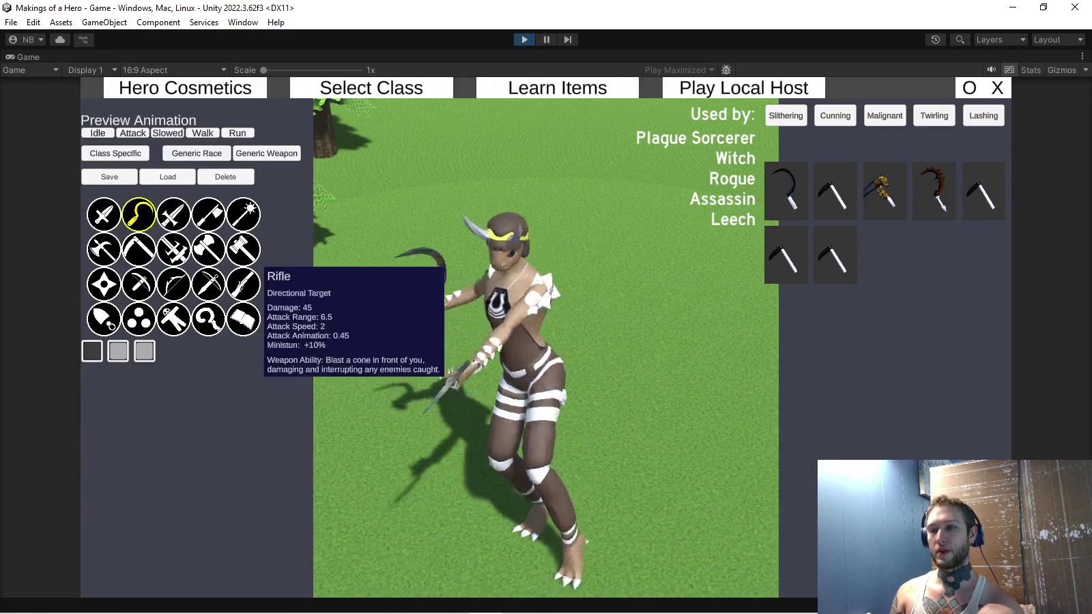
In the body race's torso cosmetics, try the green and magenta tops, then the brown emblem top
left_click(196, 153)
left_click(155, 376)
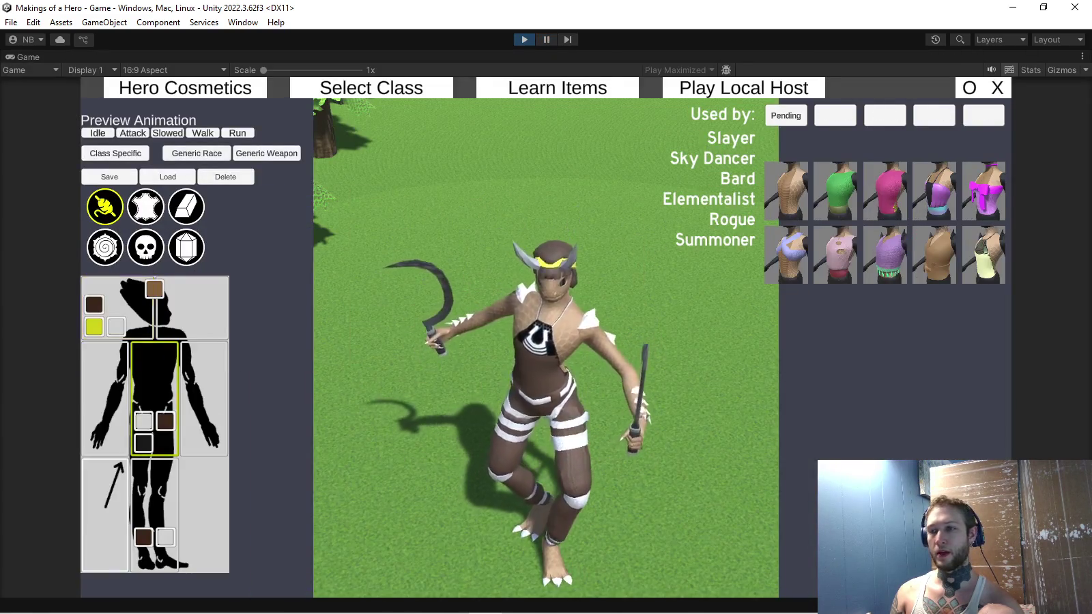
left_click(835, 191)
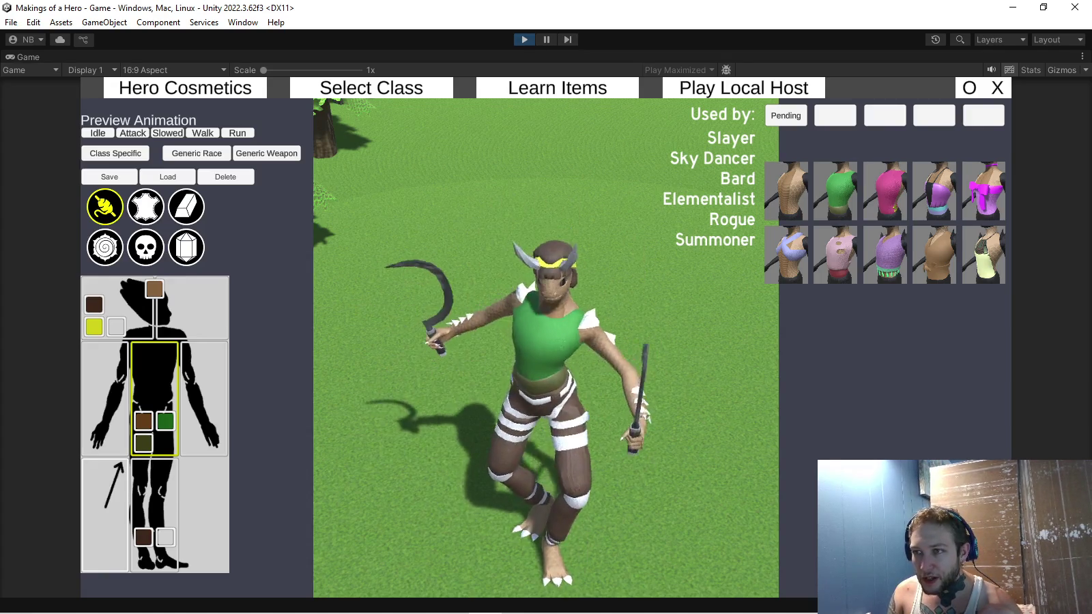
left_click(886, 191)
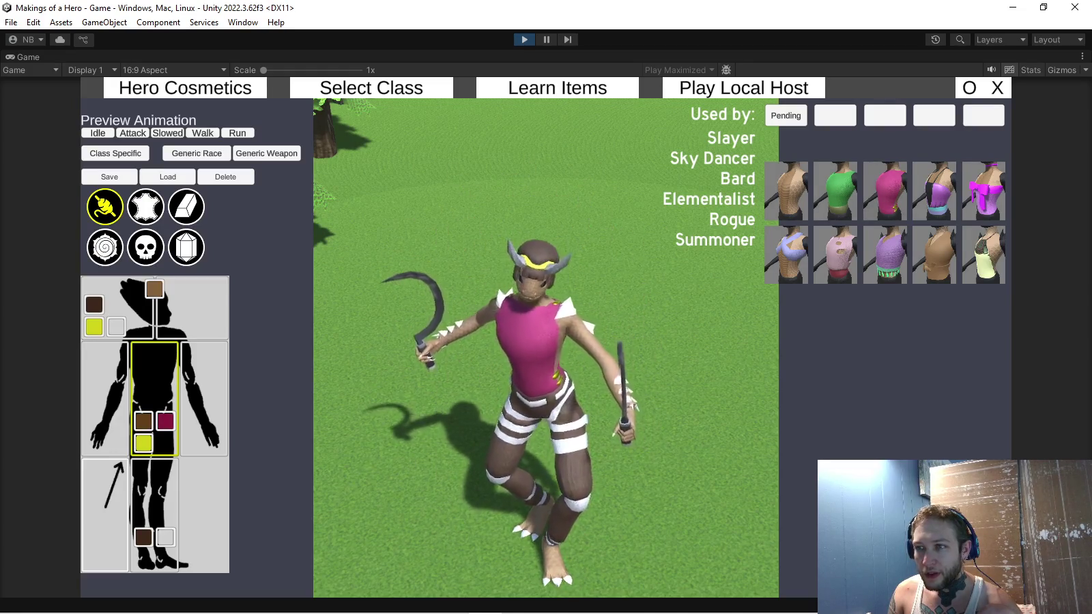
left_click(787, 192)
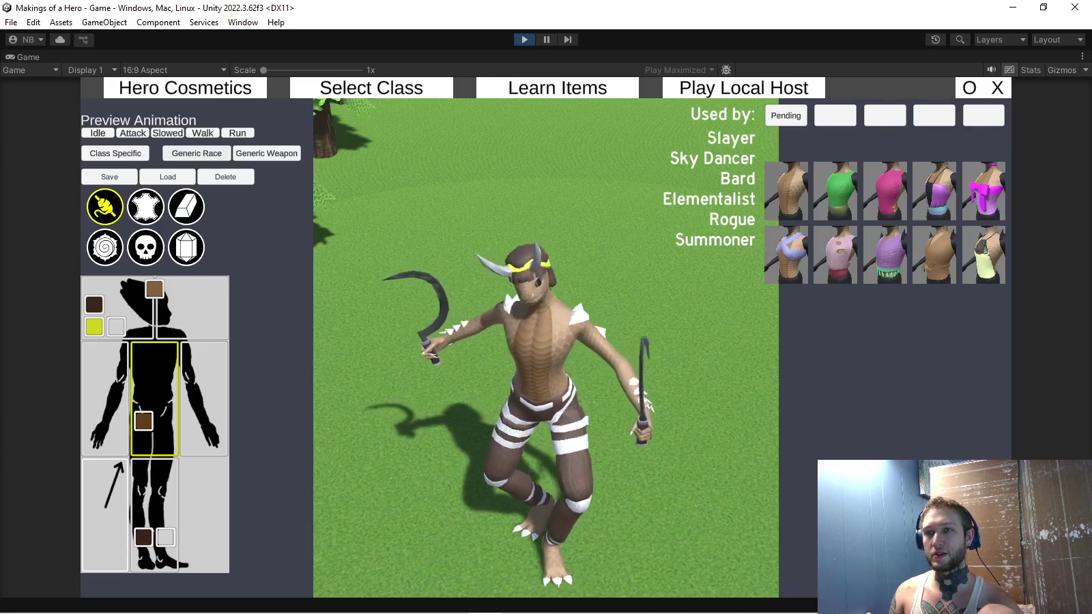
left_click(984, 255)
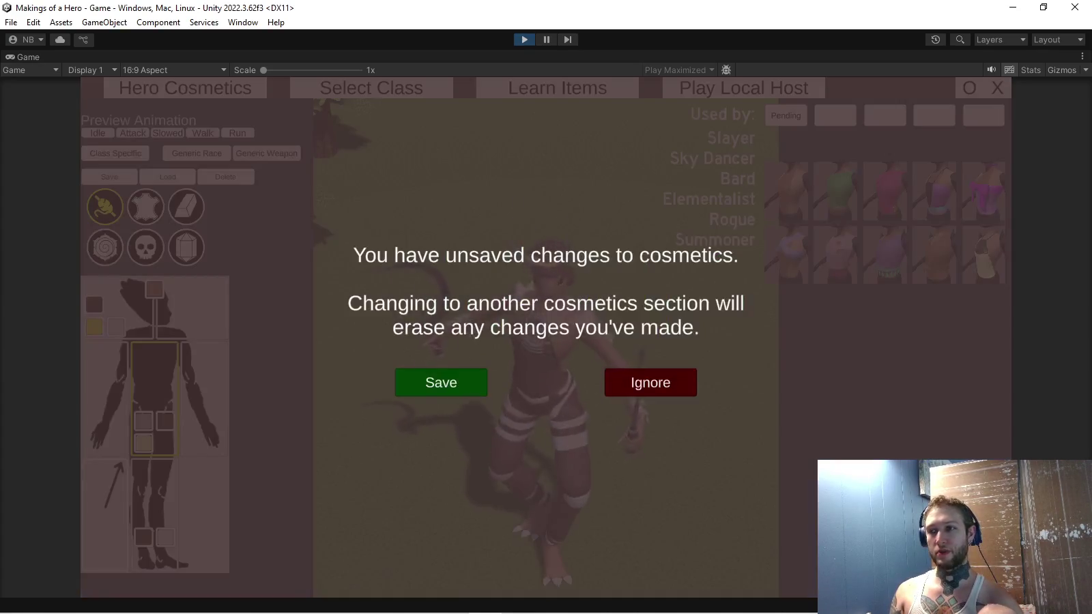
Dismiss the unsaved-changes warning and return to the weapon cosmetics
left_click(650, 382)
left_click(267, 153)
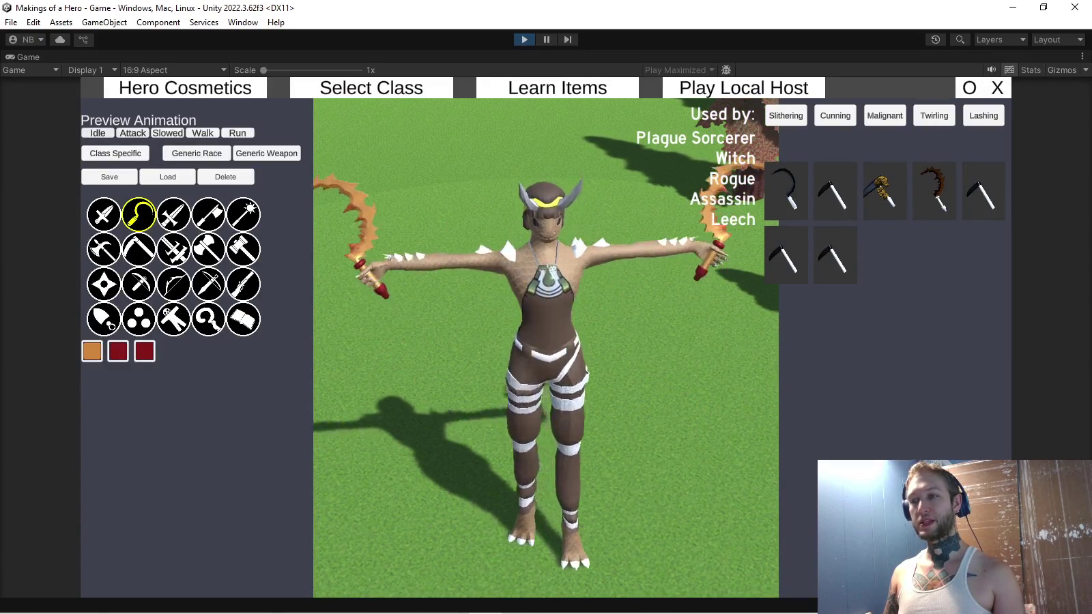
Try the black and kama sickle skins, then equip the red-checkered bracer from arm cosmetics
left_click(786, 191)
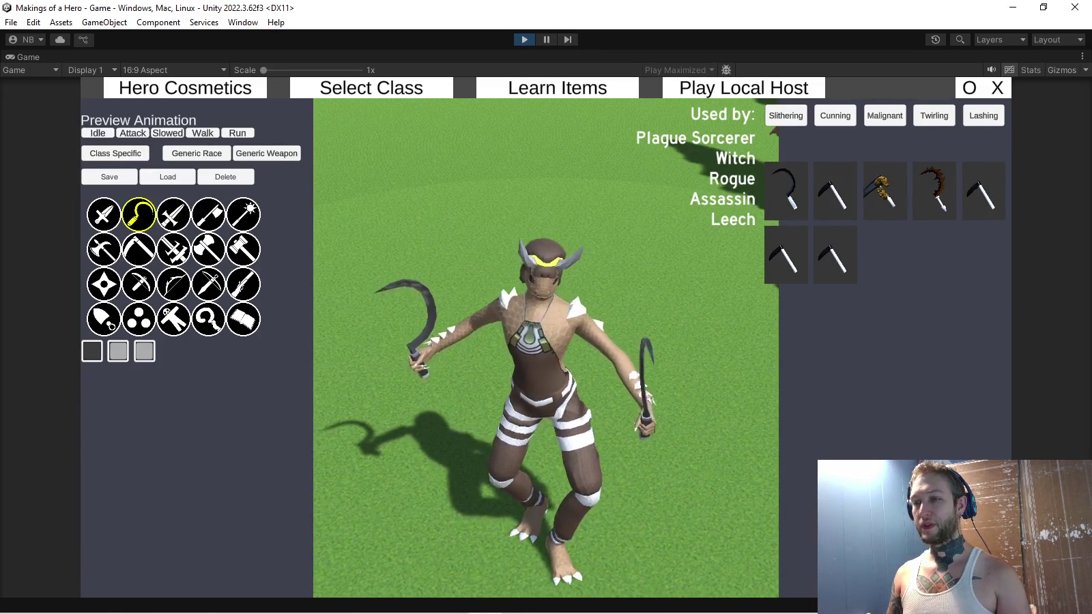
left_click(834, 191)
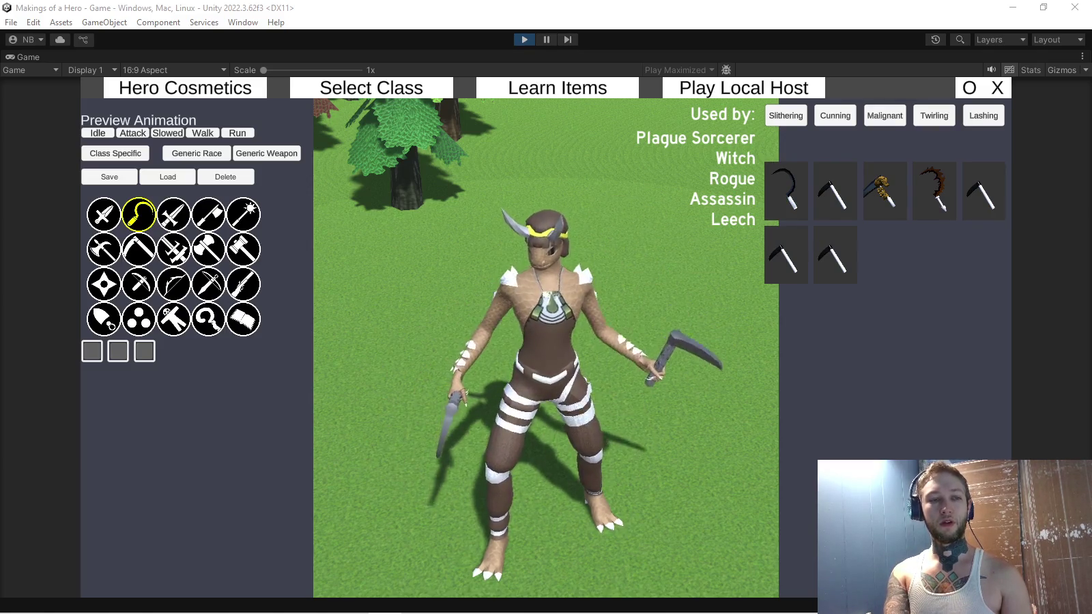
left_click(196, 153)
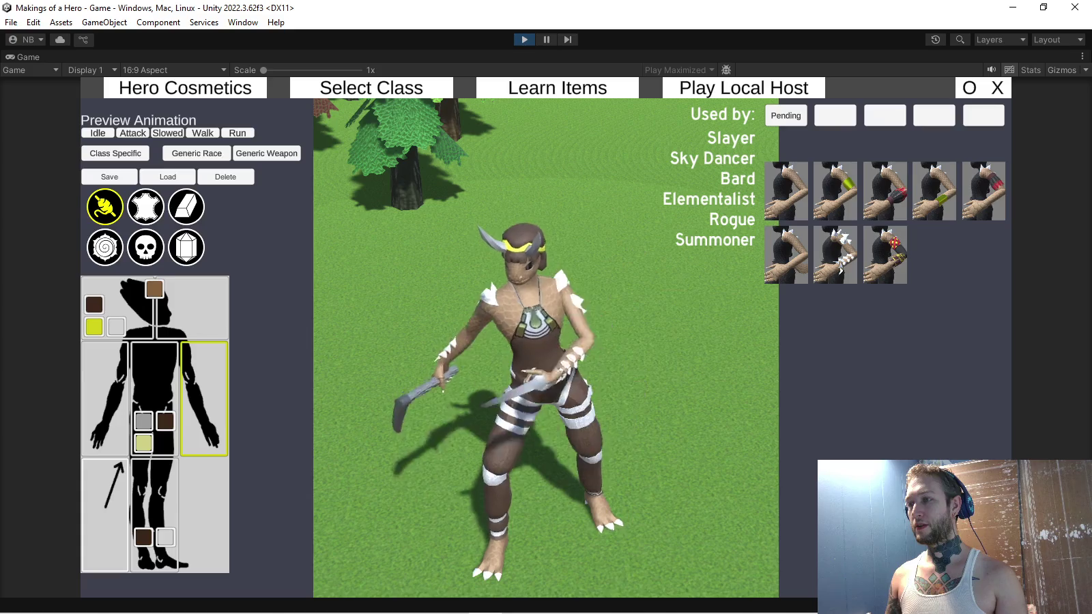
left_click(885, 255)
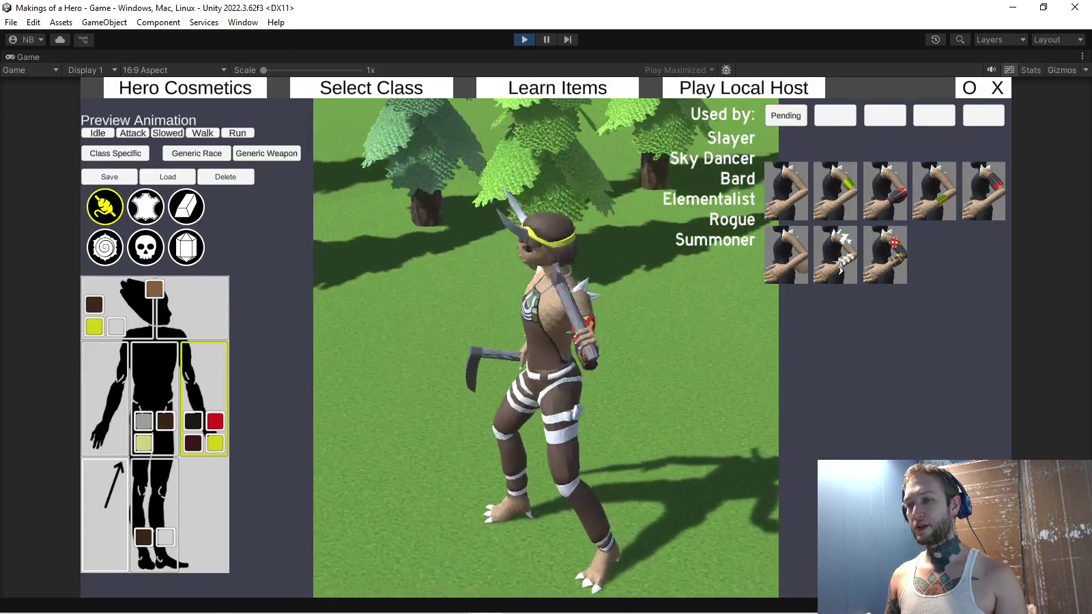
Try the white-spiked arm piece, then the skull race's purple, green, skull-scythe and red-handed arm cosmetics
left_click(836, 255)
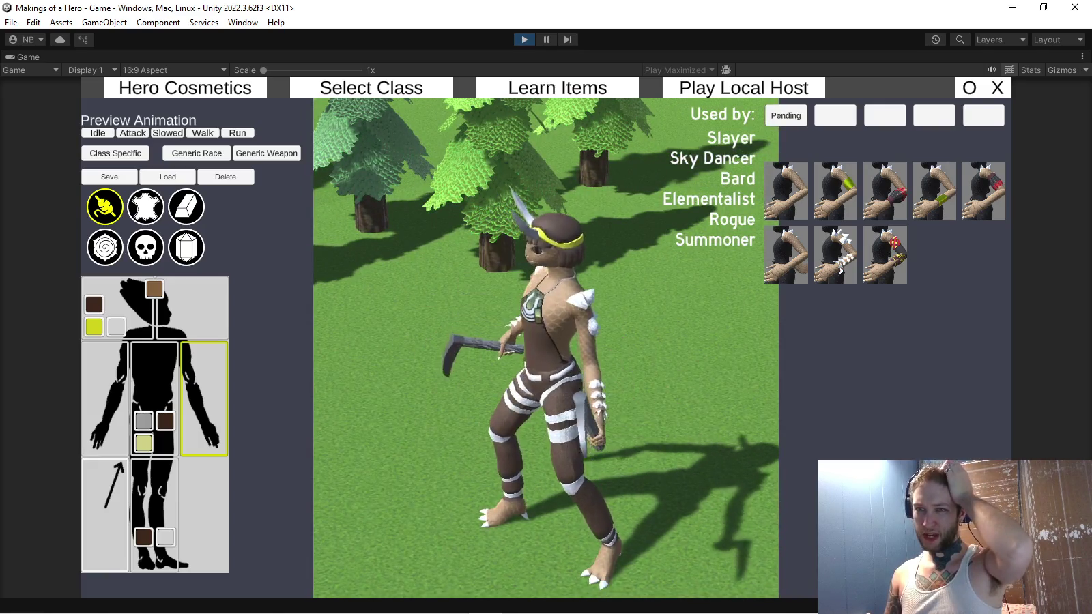
left_click(145, 247)
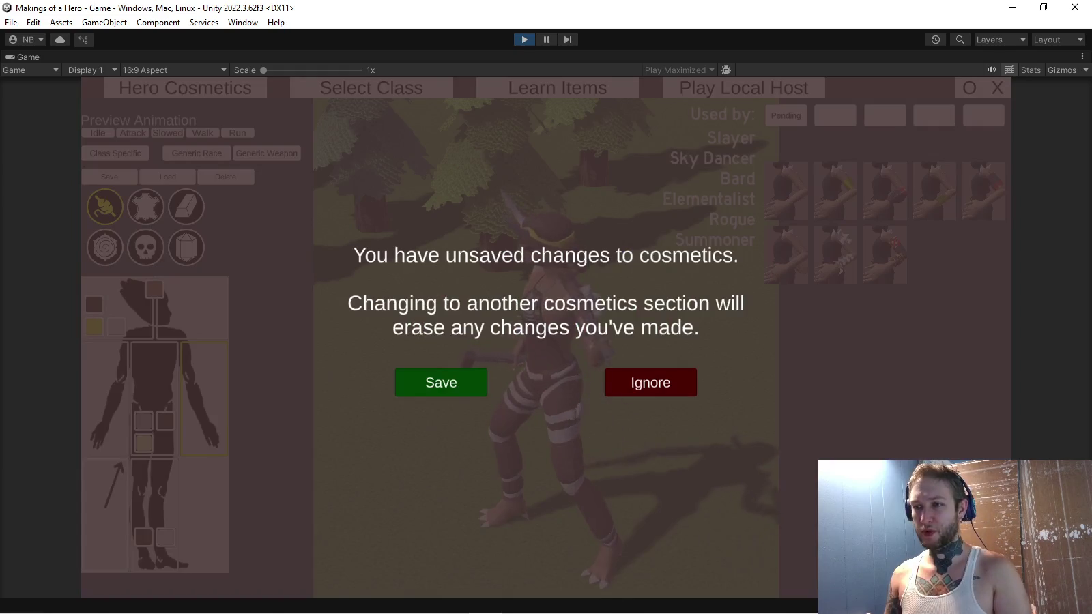
left_click(651, 383)
left_click(146, 247)
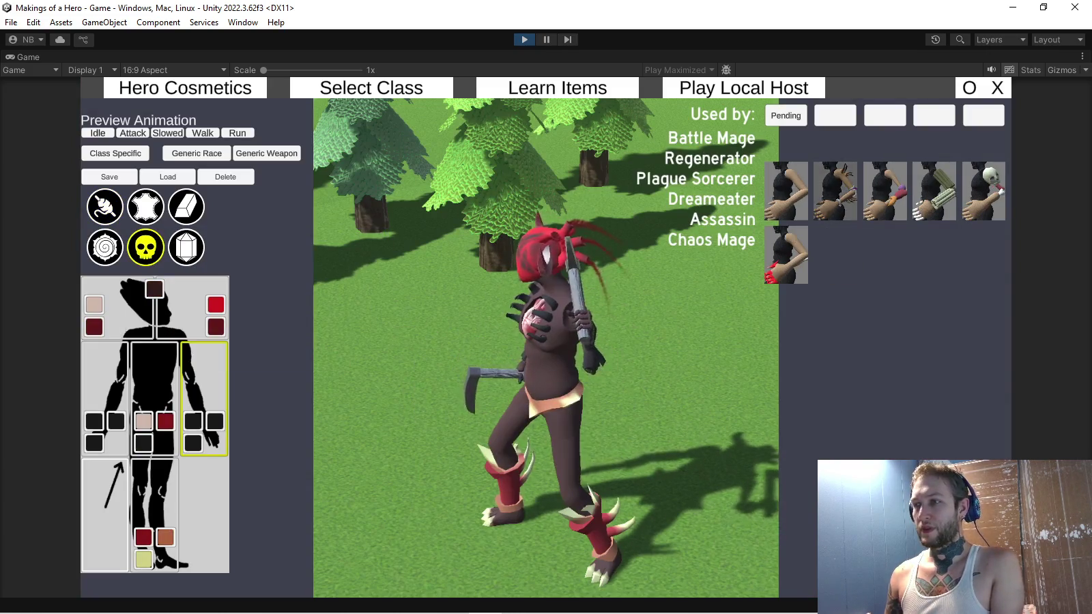
left_click(836, 191)
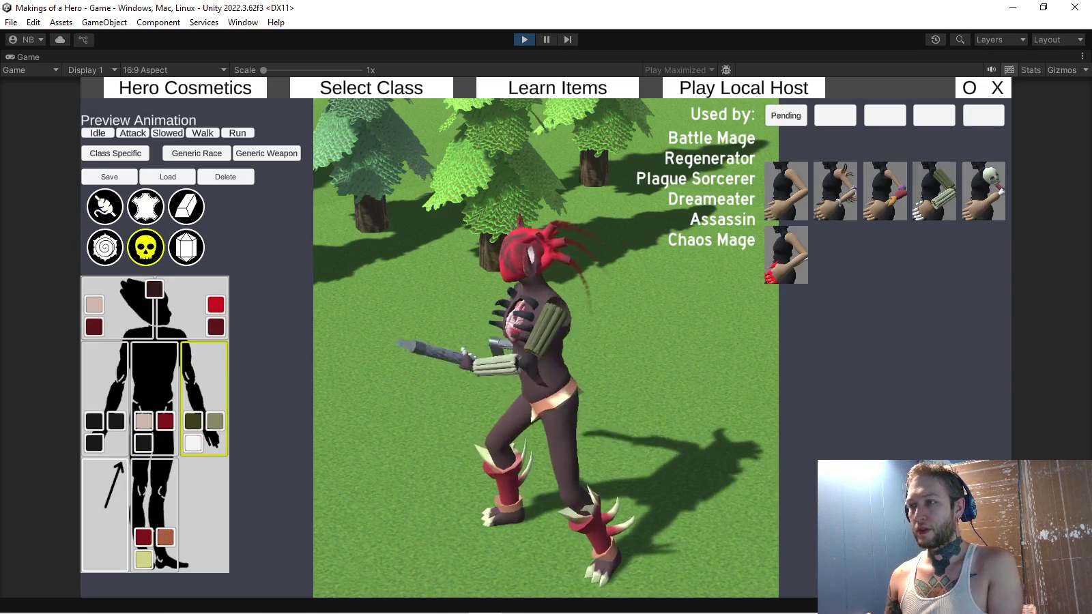
left_click(935, 195)
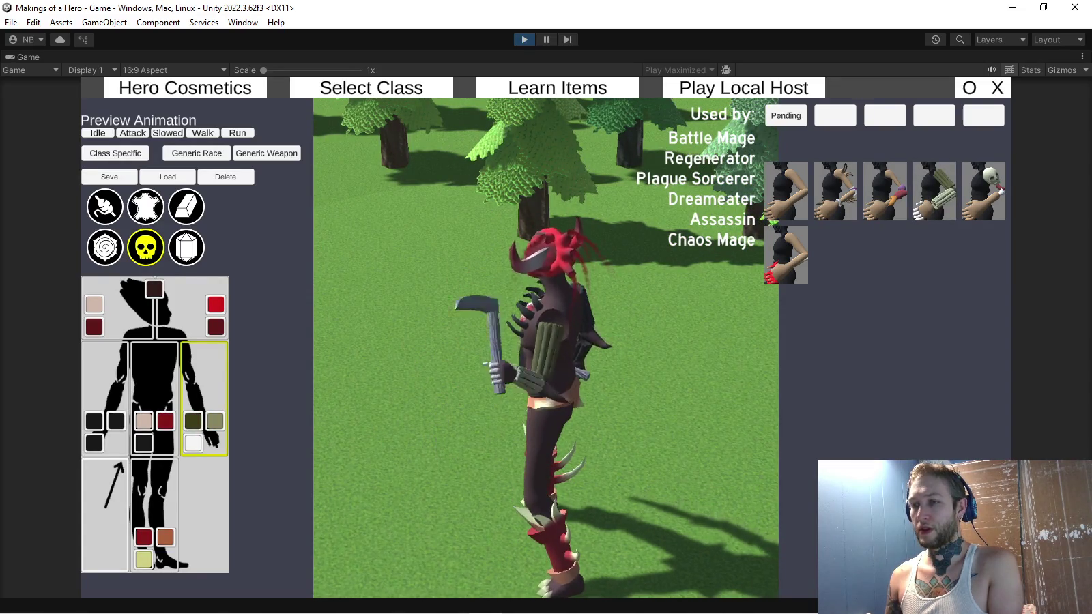
left_click(984, 191)
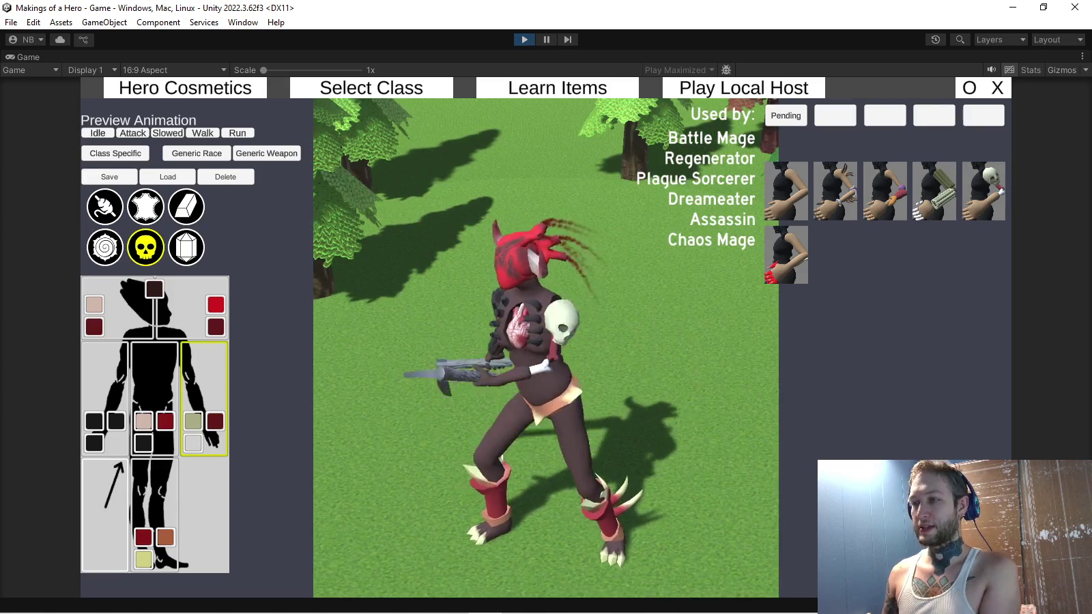
left_click(787, 254)
Switch to the spiral race and try its vine-covered and magenta arm cosmetics
mouse_move(145, 247)
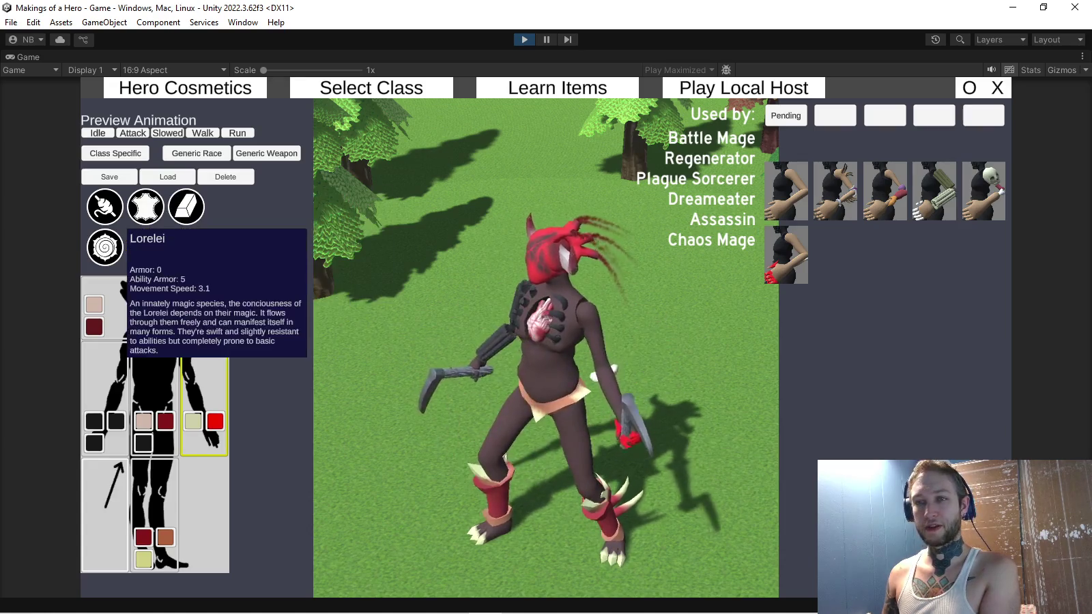
left_click(105, 247)
left_click(650, 382)
left_click(105, 247)
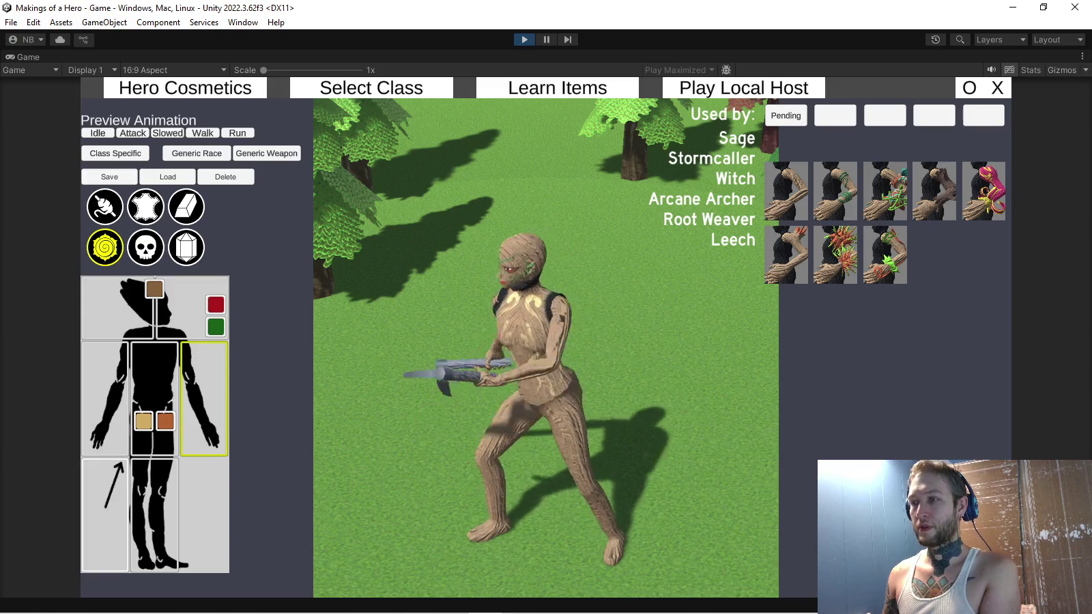
left_click(886, 191)
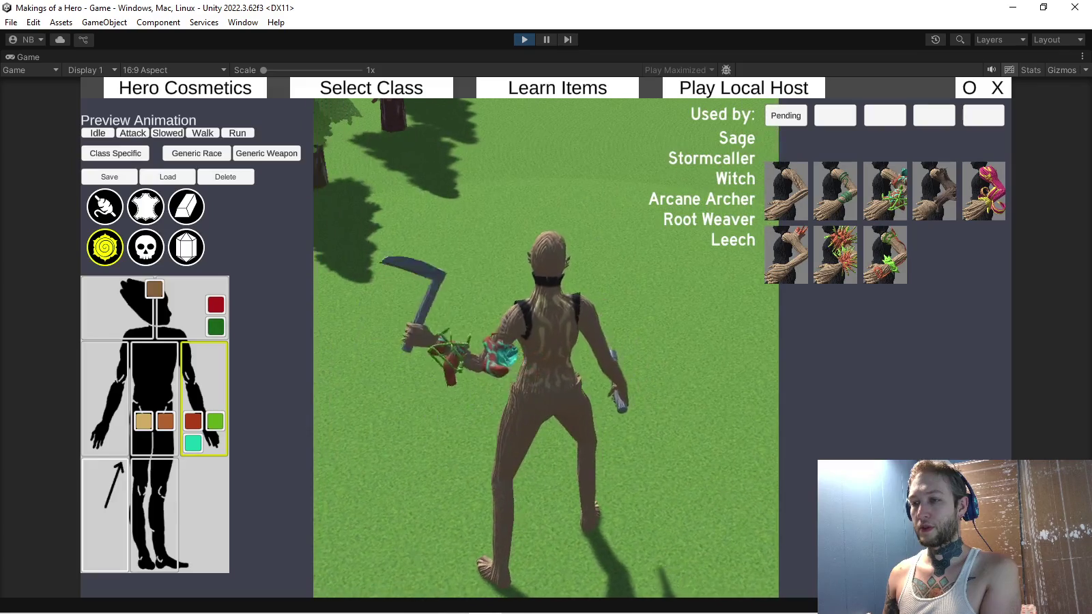
left_click(984, 191)
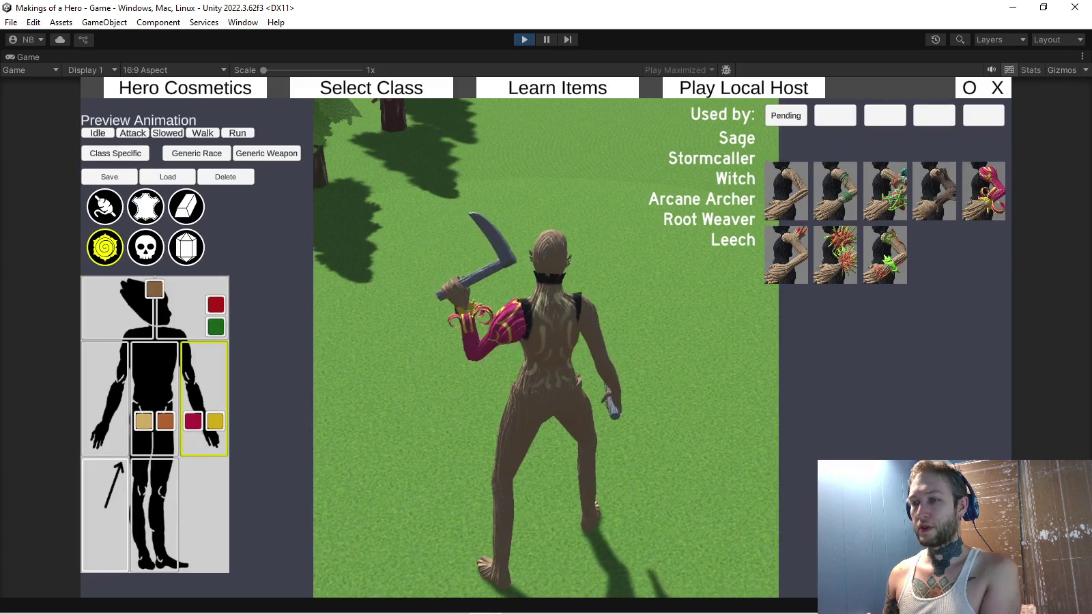
Equip the leather race's blue-and-purple arm piece, view the crystal race's arms, then stop play mode
left_click(137, 201)
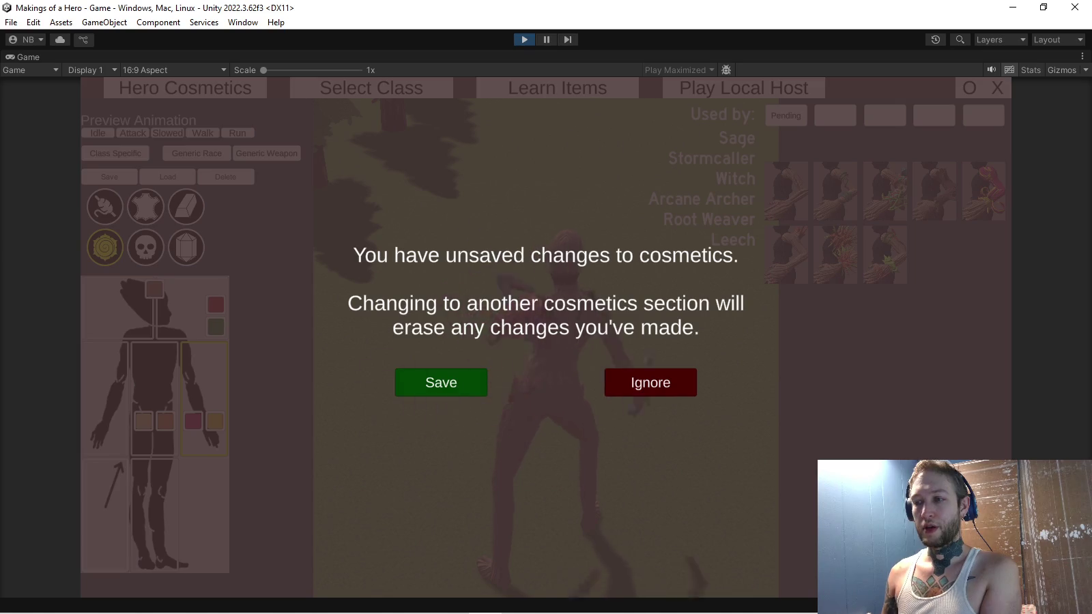
left_click(651, 382)
left_click(146, 206)
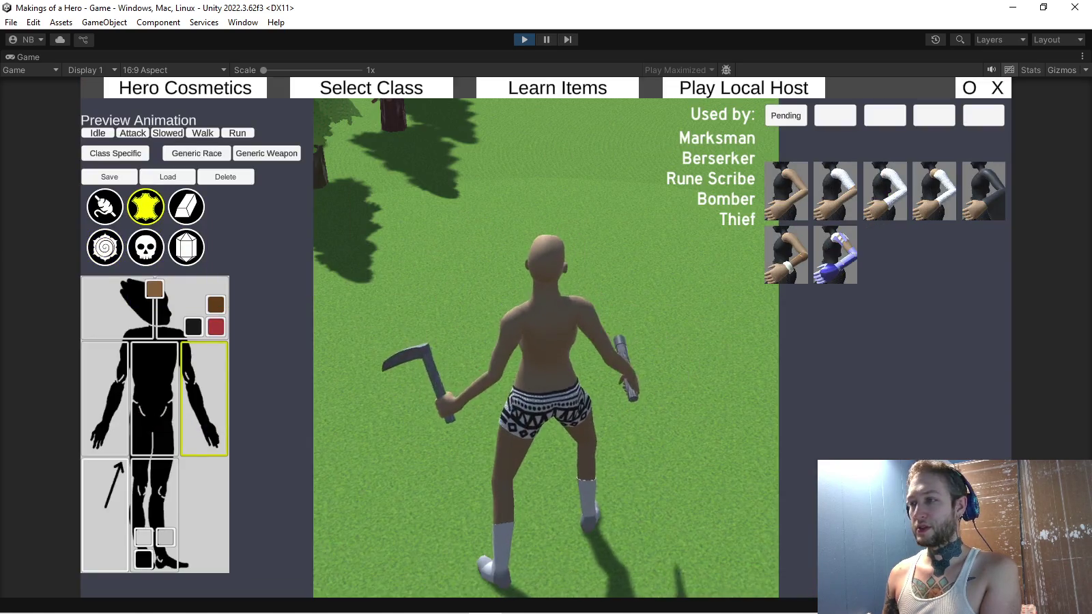
left_click(835, 255)
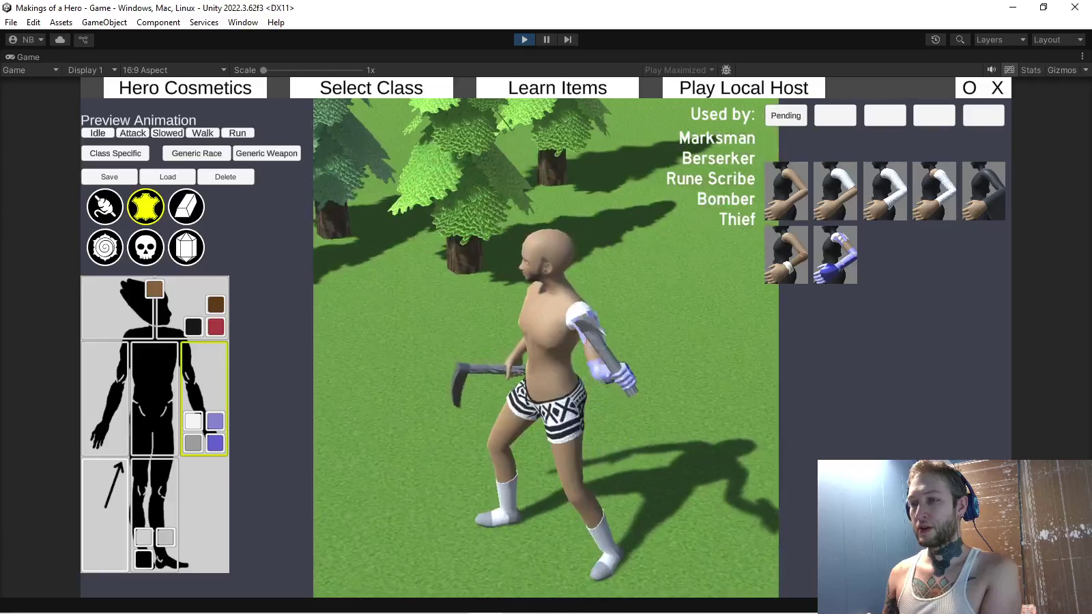
left_click(145, 207)
left_click(439, 382)
left_click(186, 247)
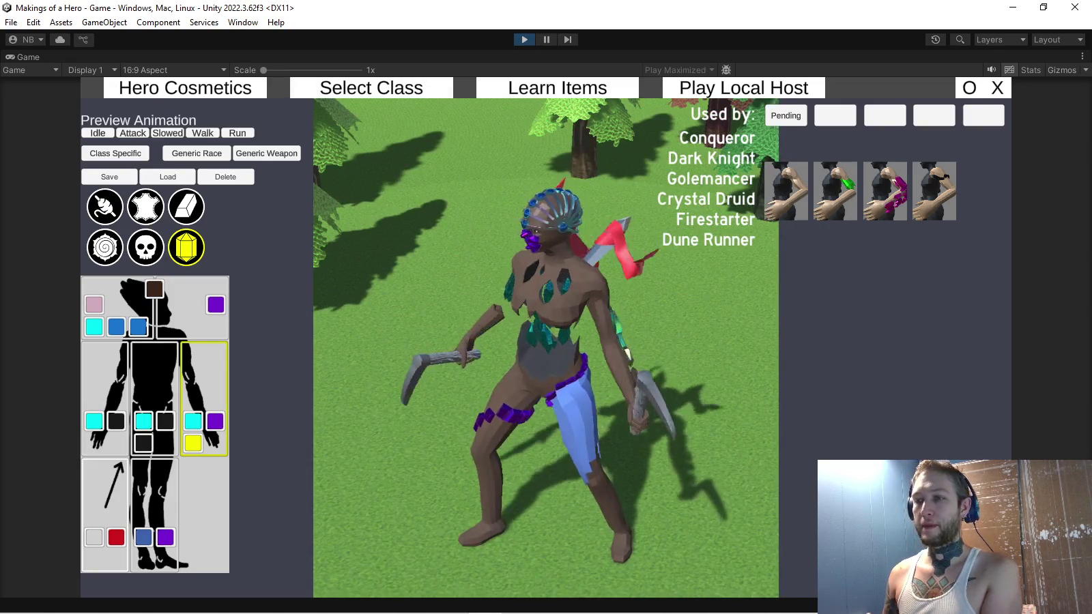
key("ctrl+p")
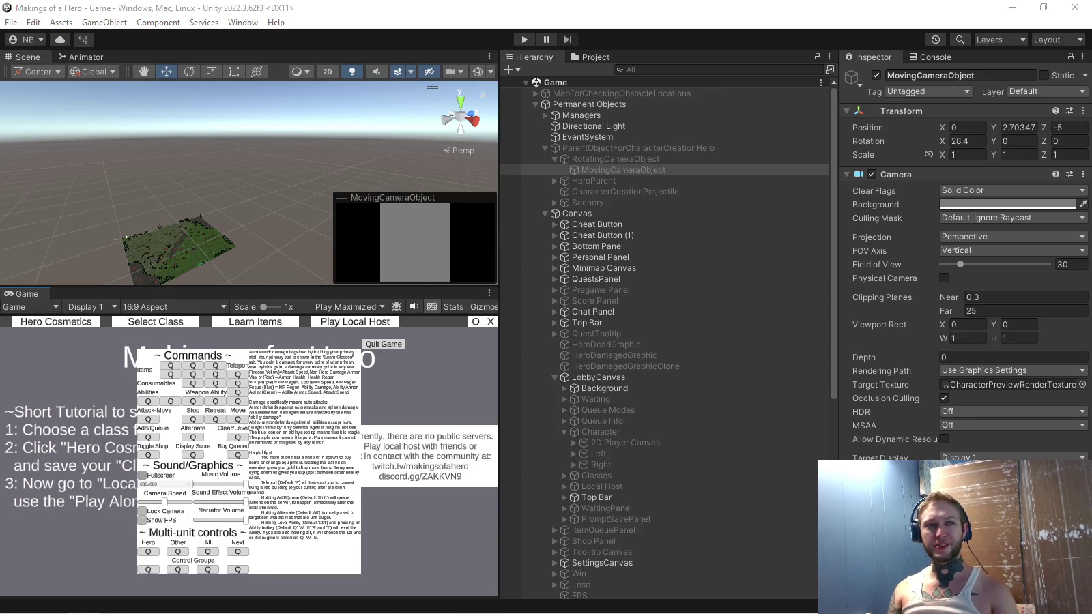
Collapse ParentObjectForCharacterCreationHero in the Hierarchy and restart play mode with Ctrl+P
key("alt+Tab")
key("alt+Tab")
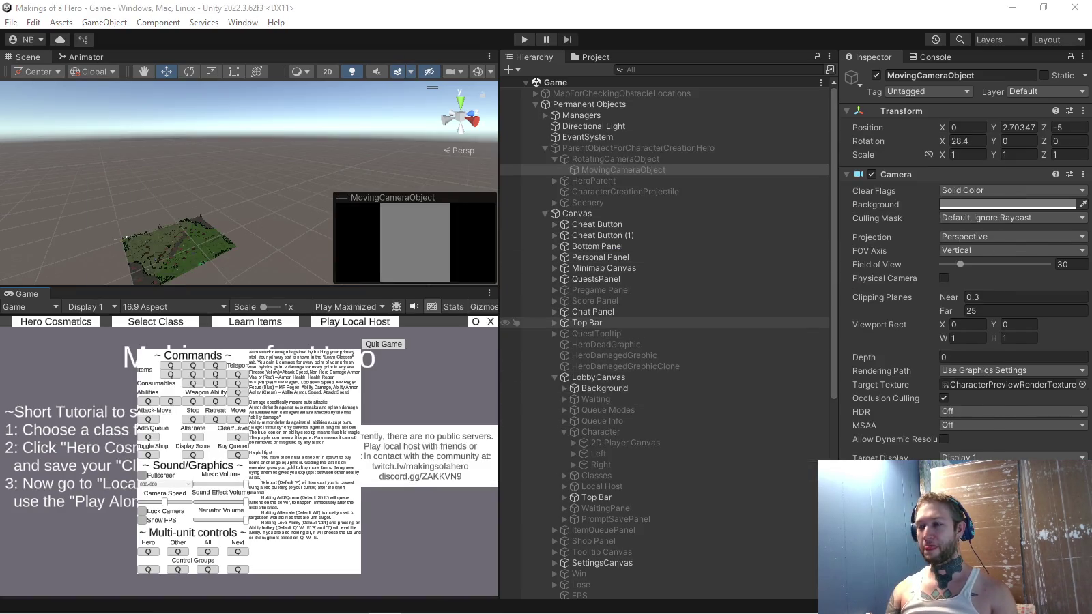
left_click(545, 148)
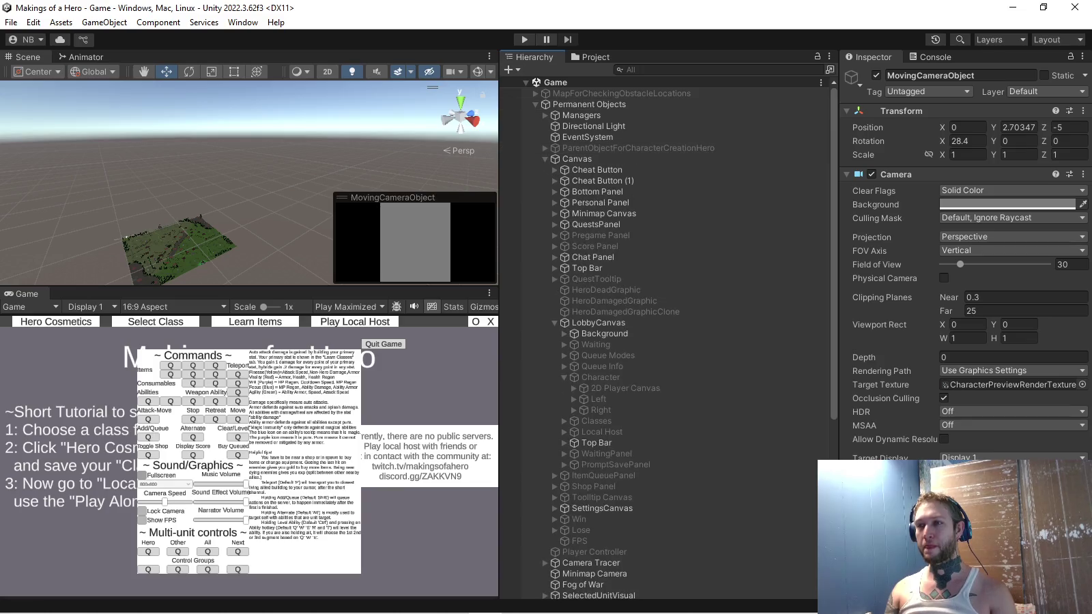
key("ctrl+p")
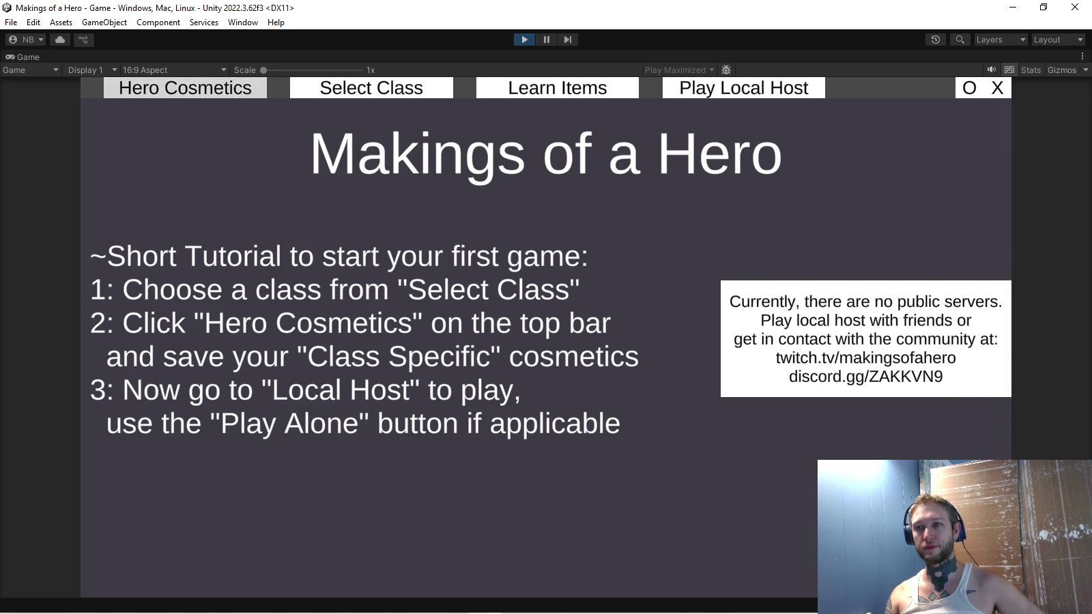
Open Hero Cosmetics, select Sickle weapon skins, and equip the brown thorny whip-sickle skin
left_click(185, 88)
left_click(100, 238)
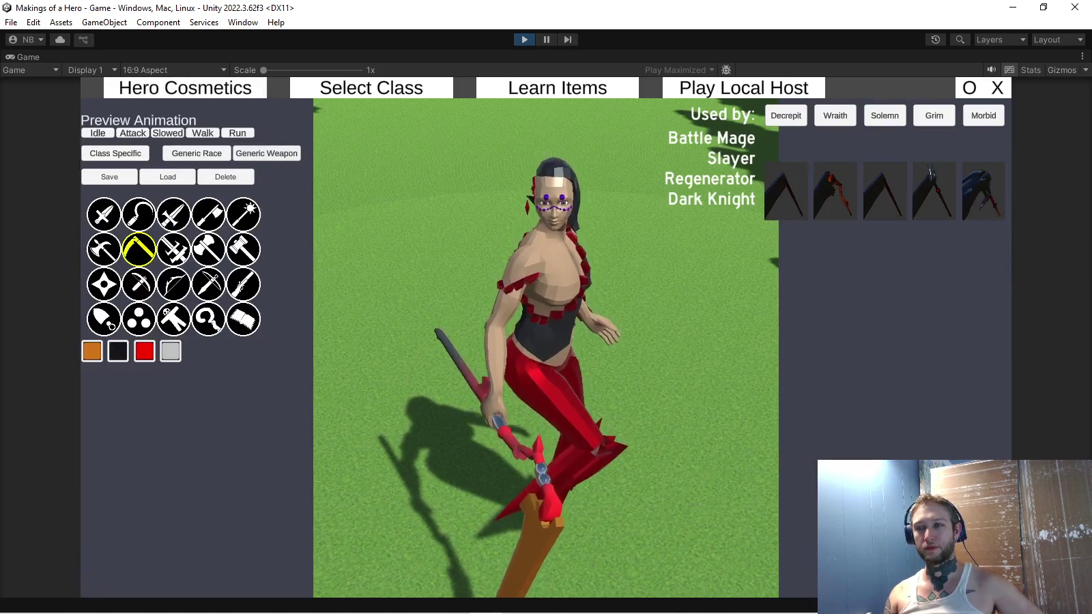
left_click(138, 215)
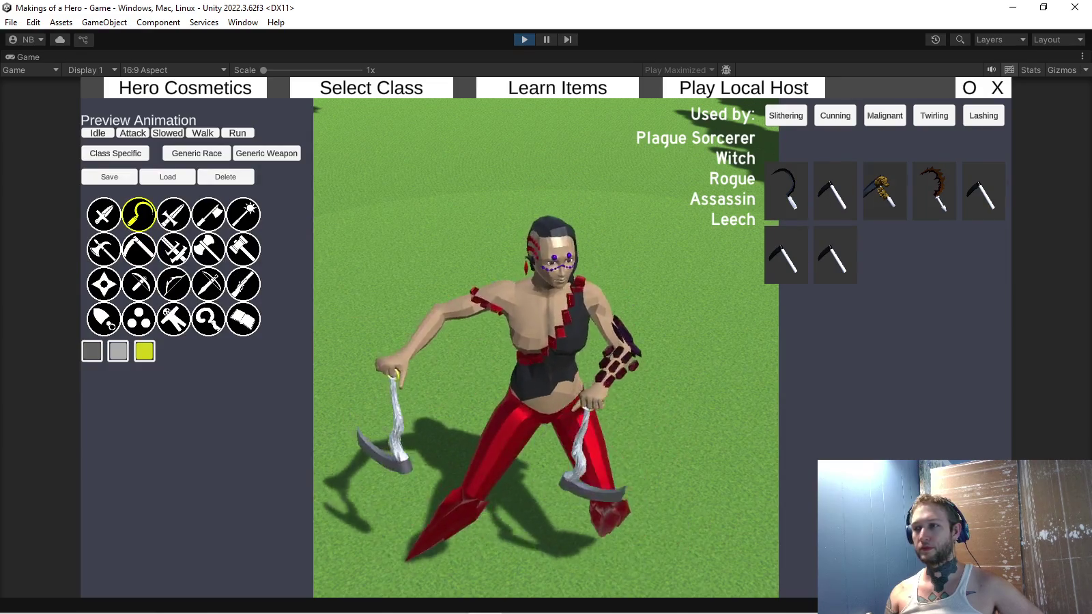
left_click(934, 191)
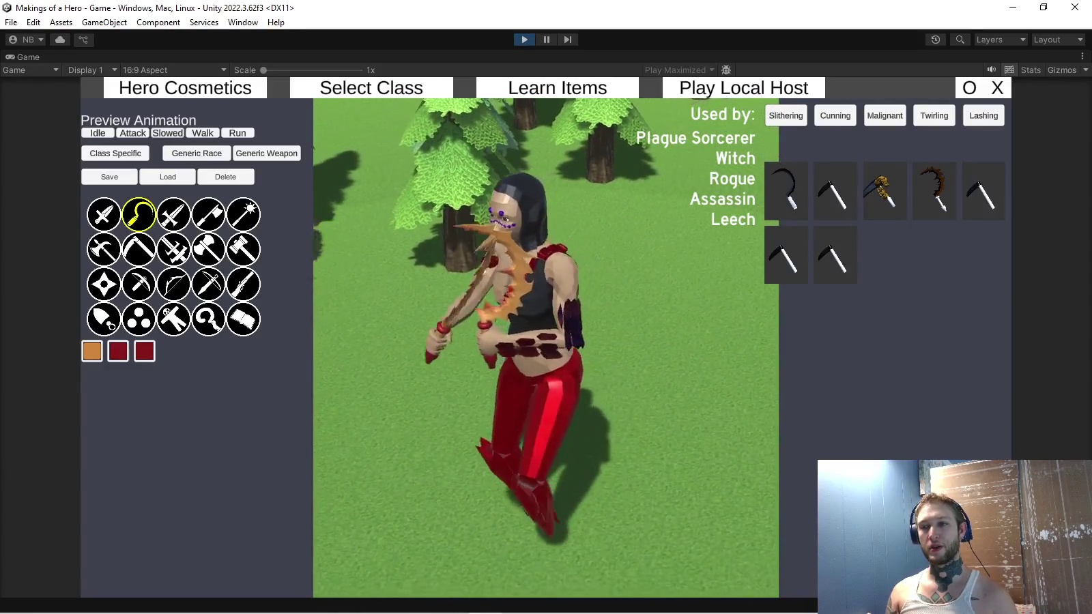
Preview Tome skins with the ring-spiral staff, then return to the sickle skins
left_click(208, 319)
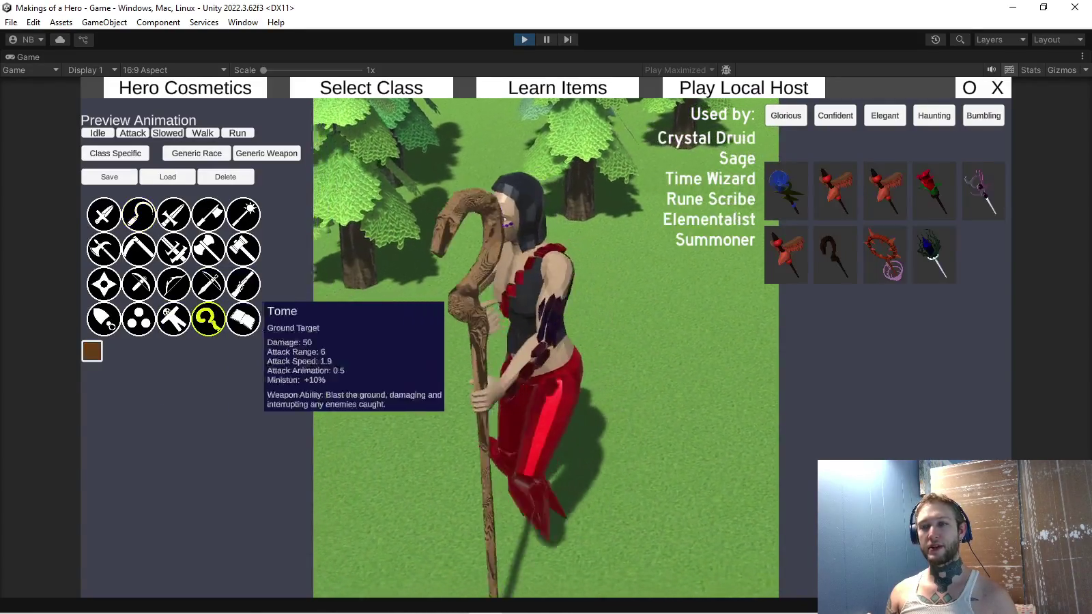
left_click(886, 254)
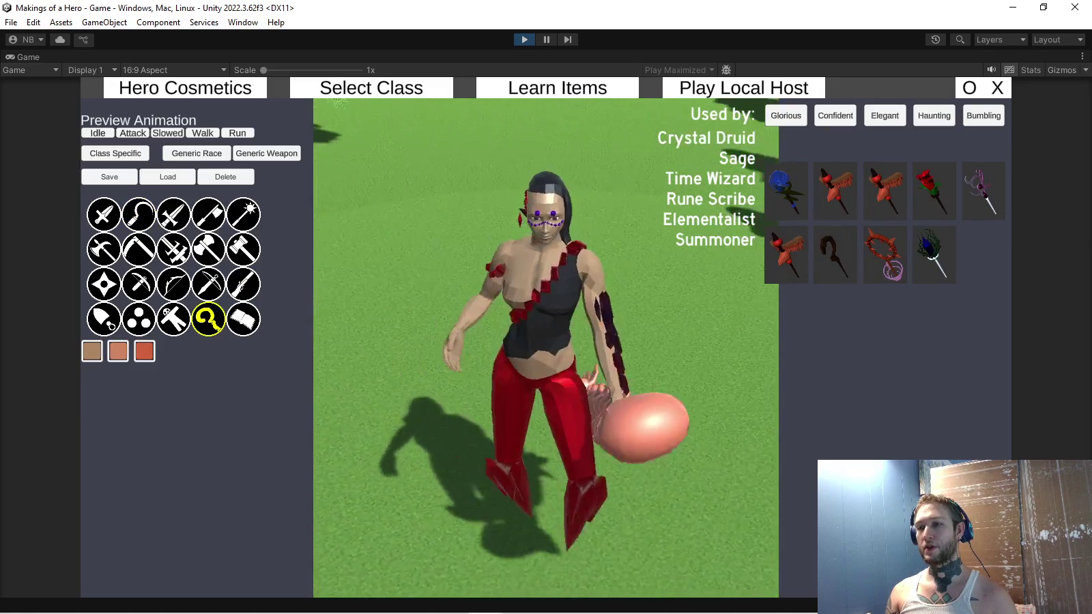
mouse_move(173, 215)
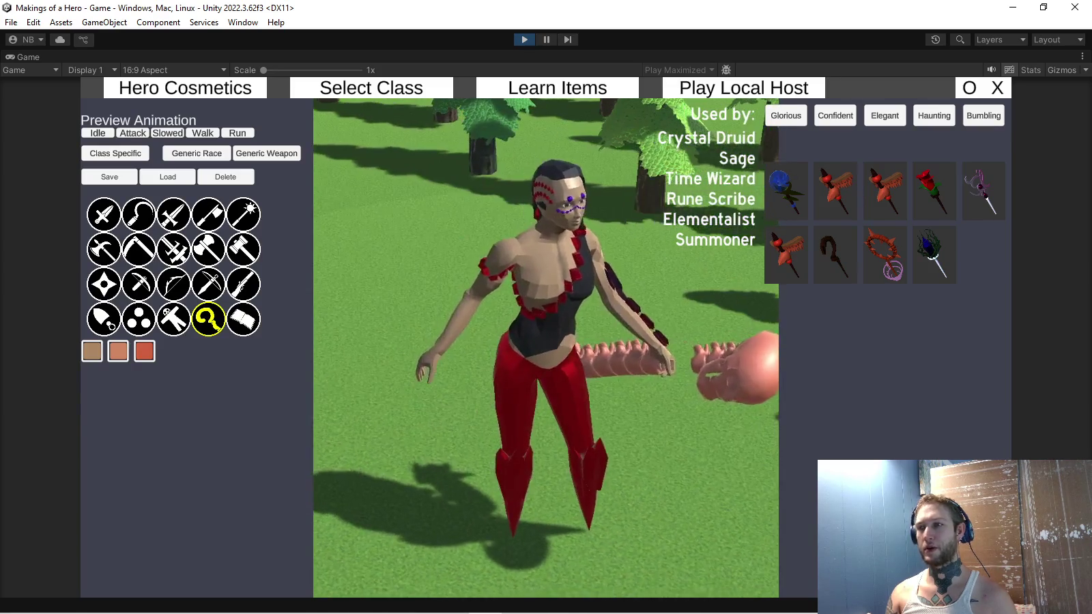
mouse_move(247, 280)
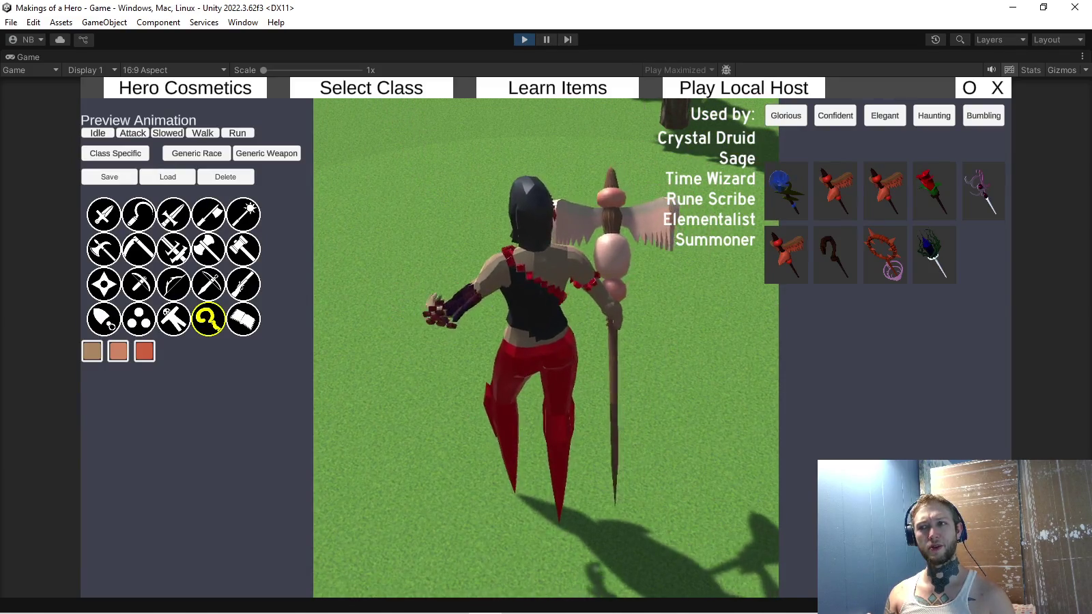
left_click(138, 214)
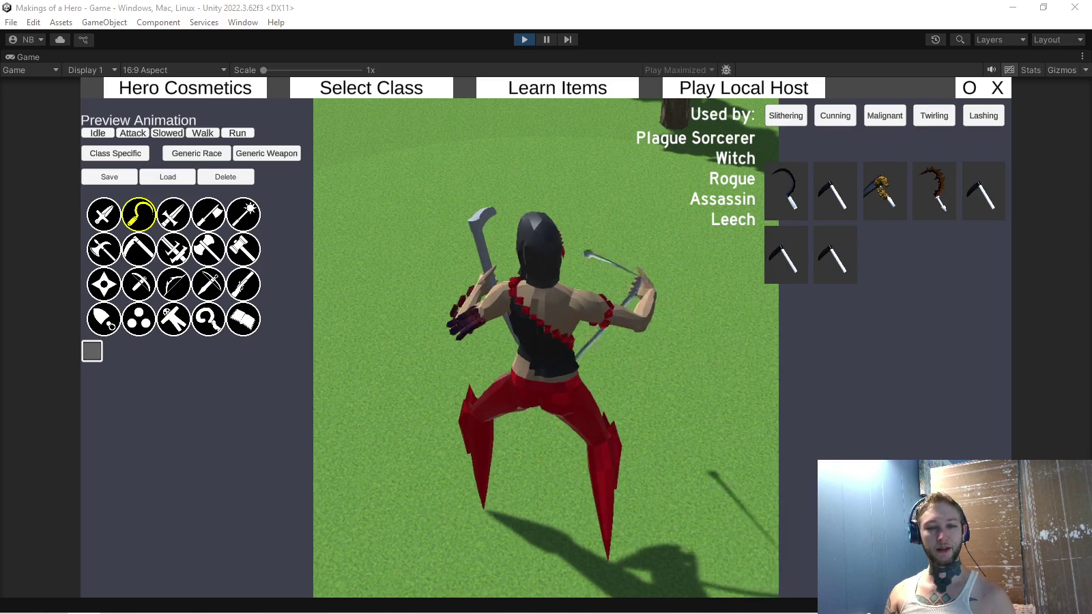
Return focus to the game window and preview the sword and shield skins
key("alt+Tab")
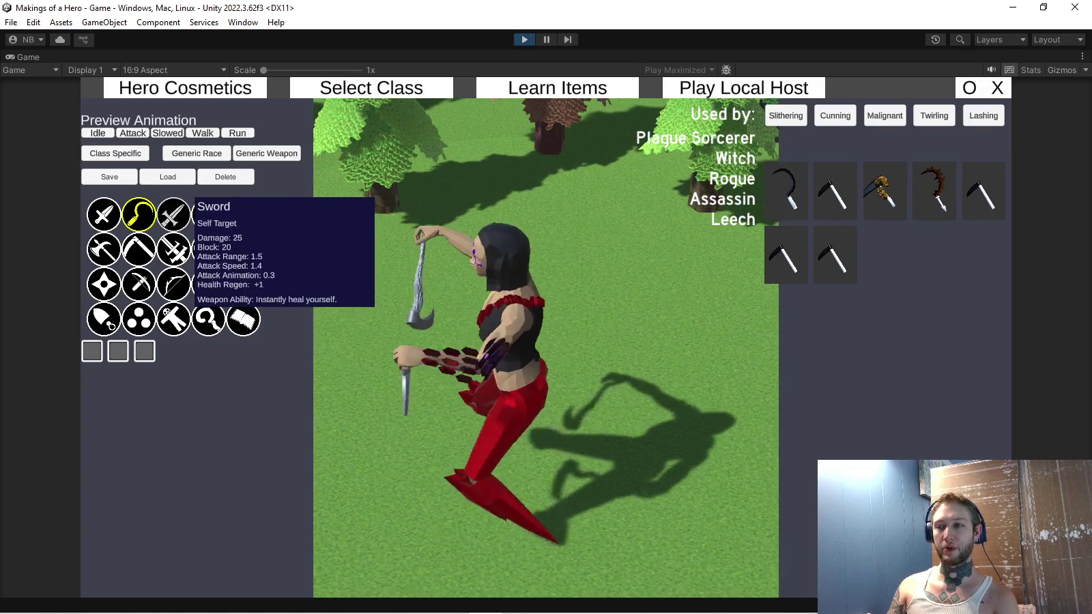
left_click(174, 214)
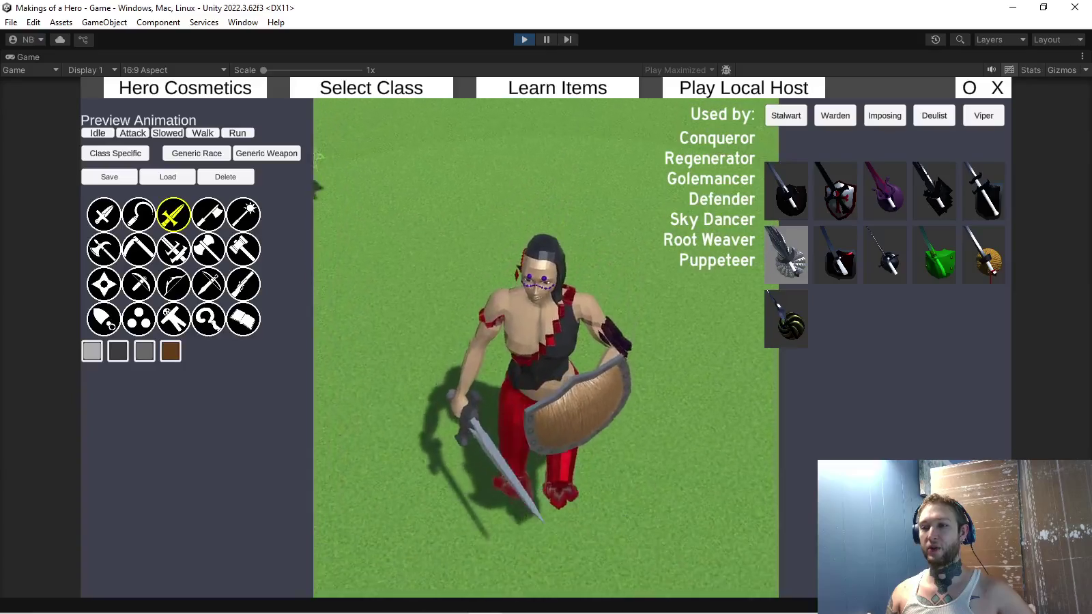
Check crossbow skins, alternate red-cross and purple sword-and-shield skins, then preview mace skins
left_click(209, 284)
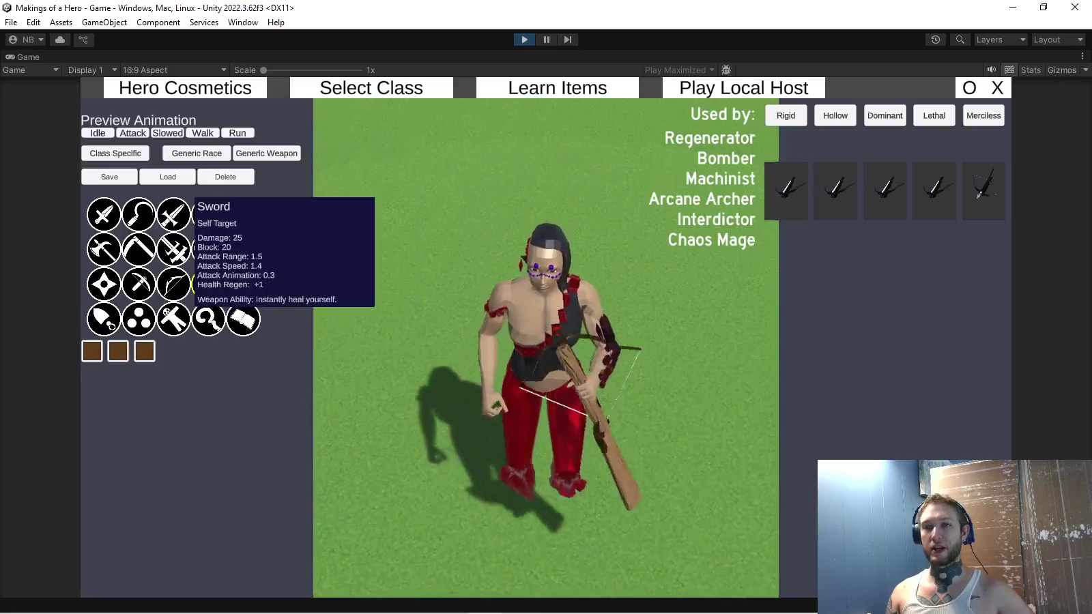
left_click(174, 215)
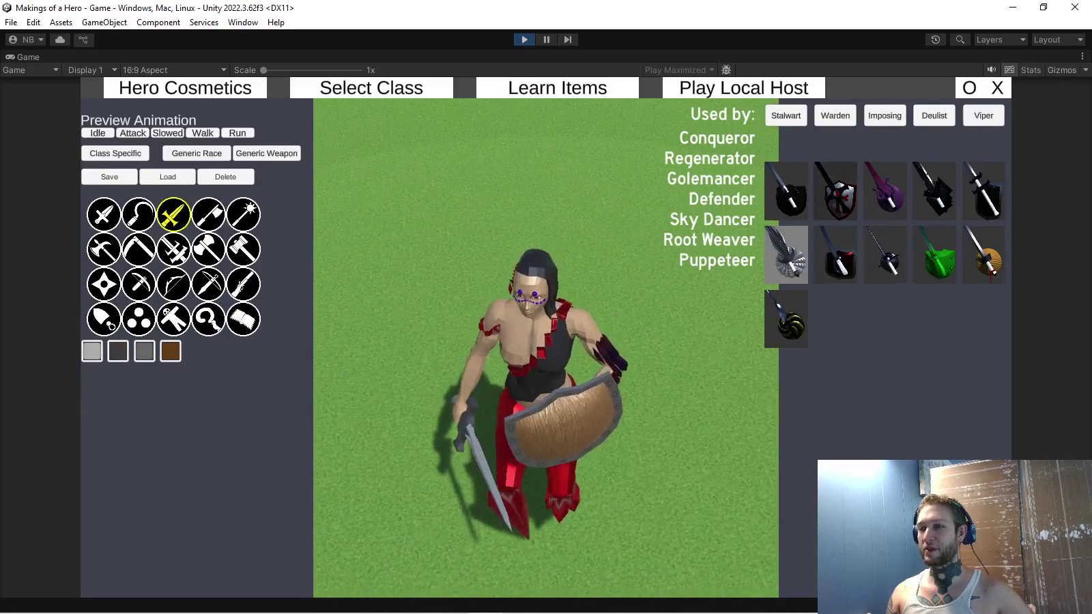
left_click(847, 191)
left_click(887, 188)
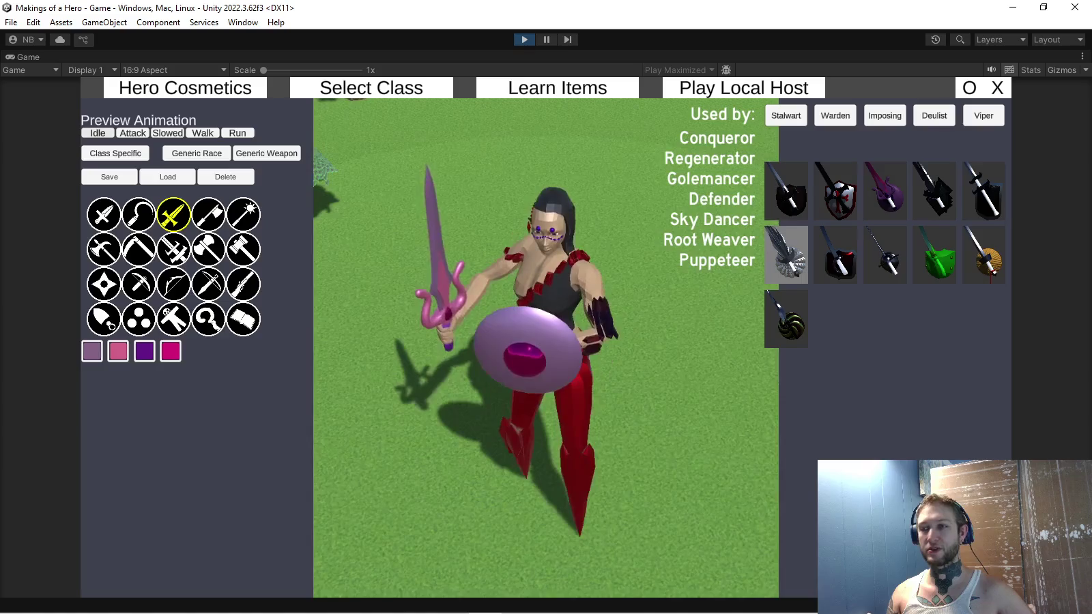
left_click(838, 191)
left_click(886, 191)
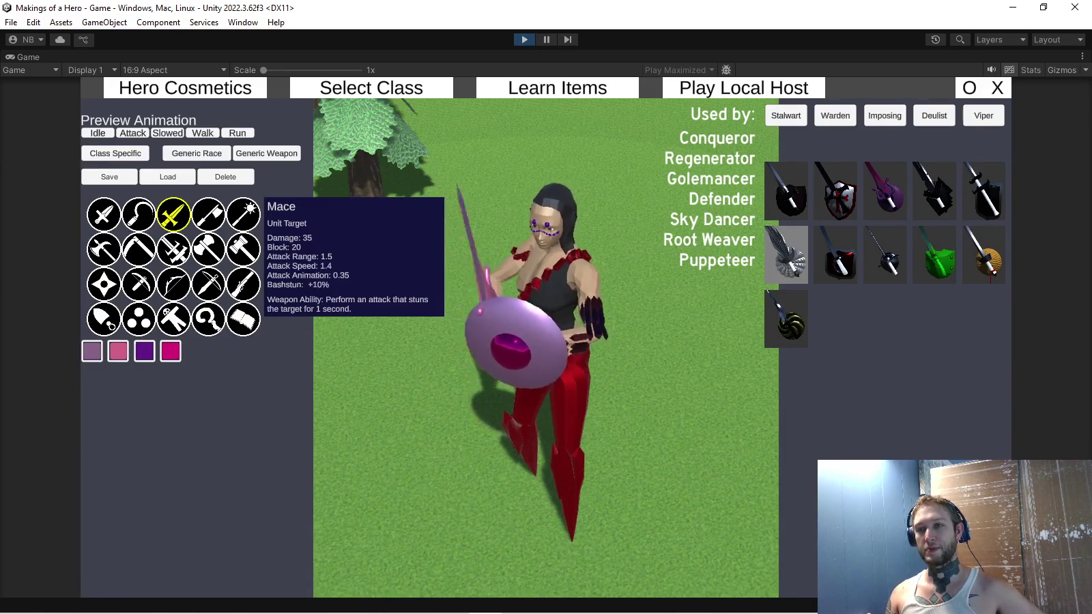
left_click(243, 215)
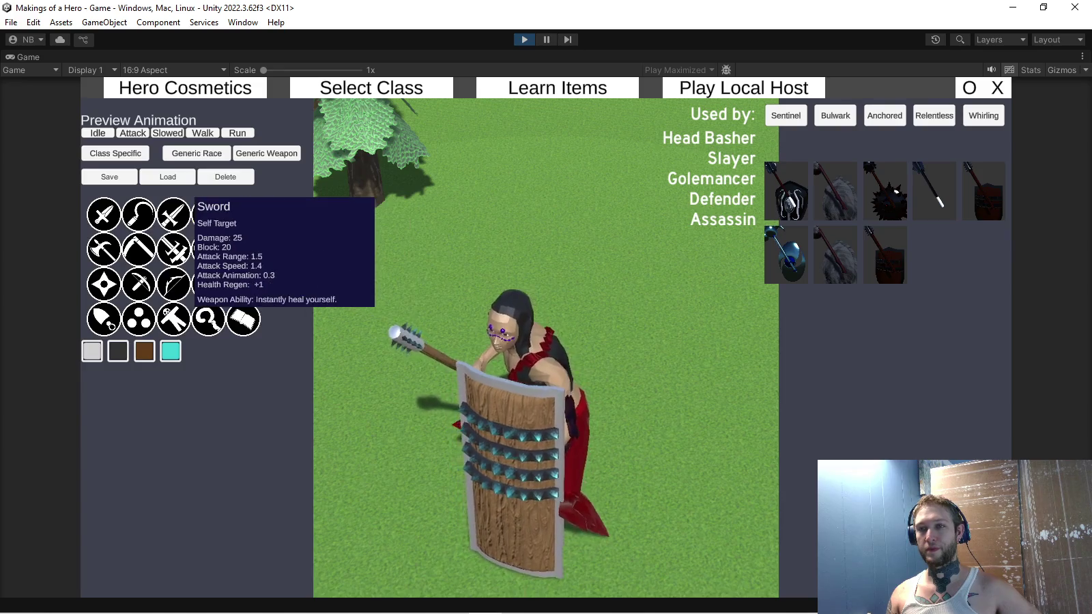
Return to sword skins and apply the purple sword with lavender gem-centred shield
left_click(174, 215)
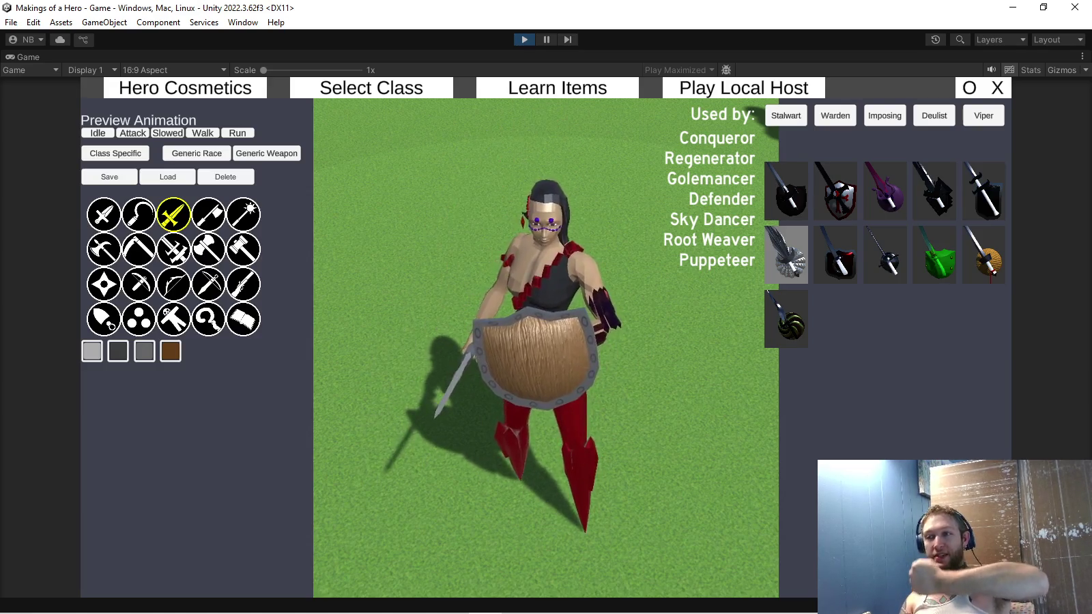
left_click(885, 191)
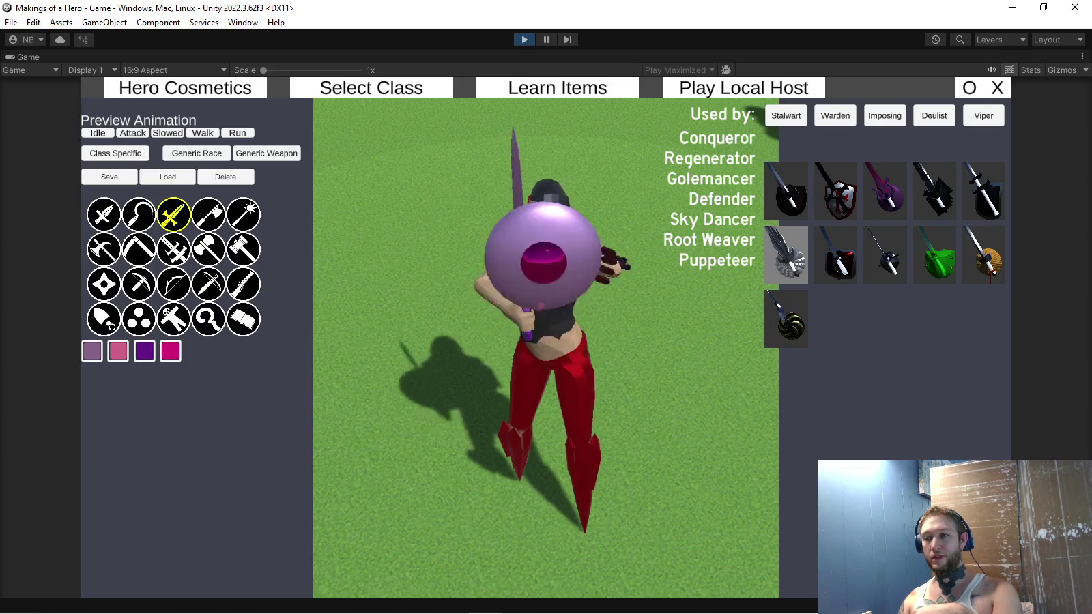
Preview the silver rapier, green sword-and-shield and straw buckler skins, then switch to axe skins
left_click(786, 254)
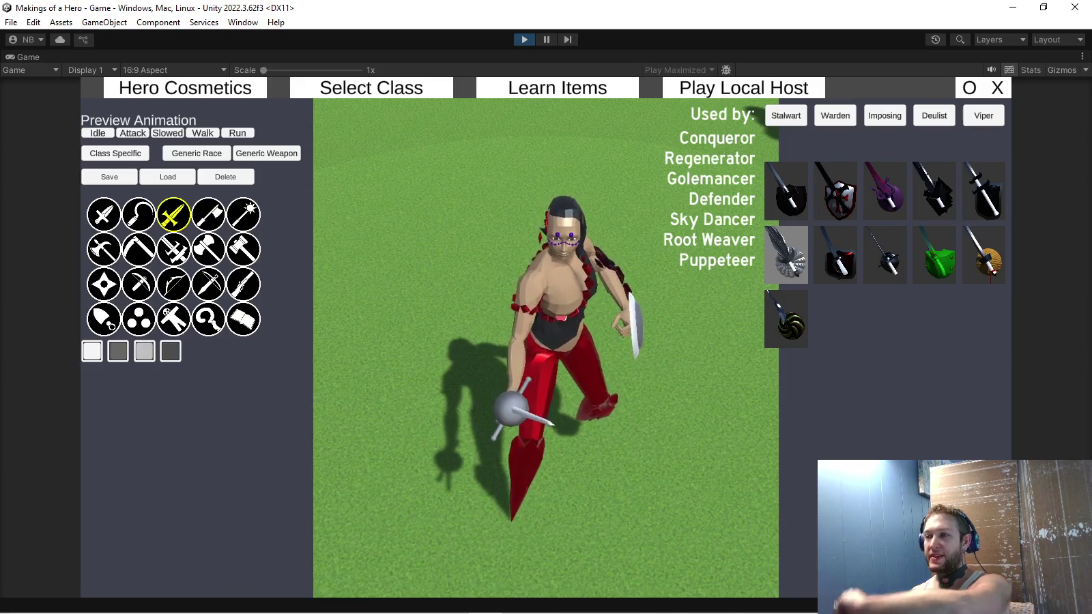
left_click(935, 254)
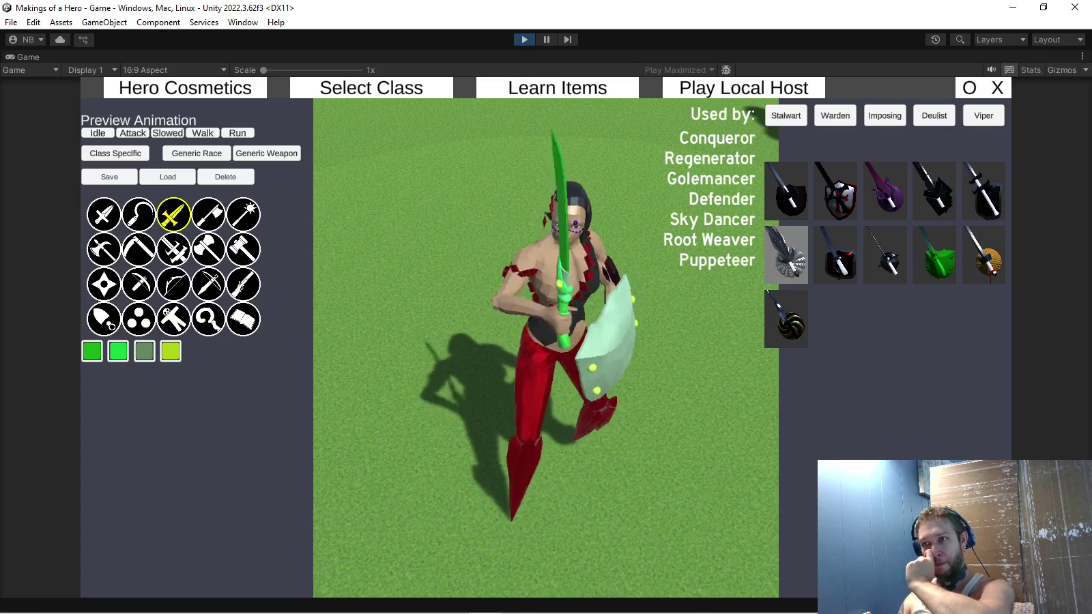
left_click(984, 254)
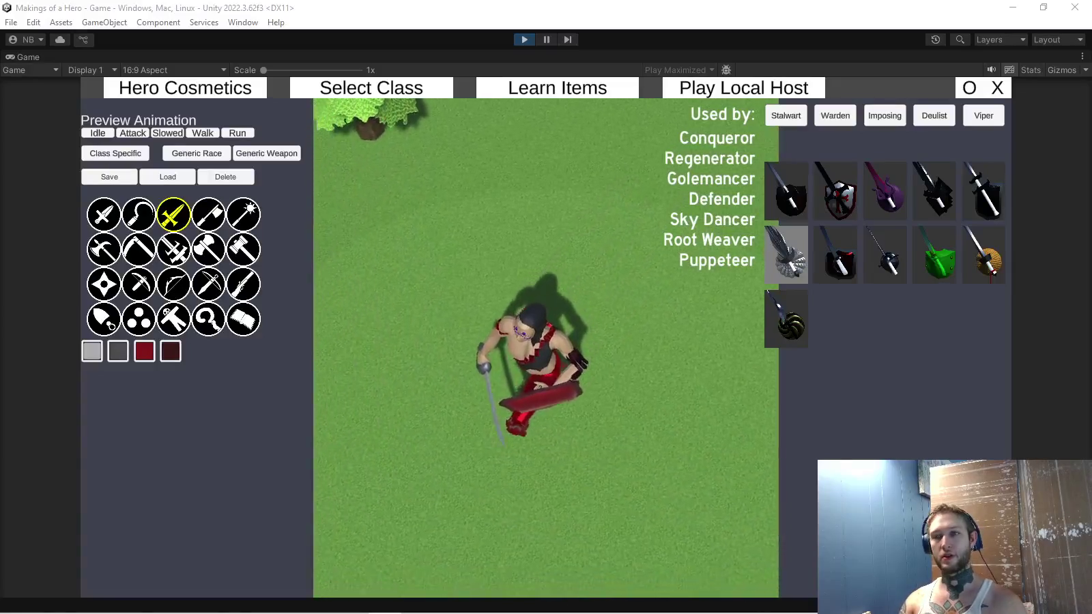
left_click(209, 214)
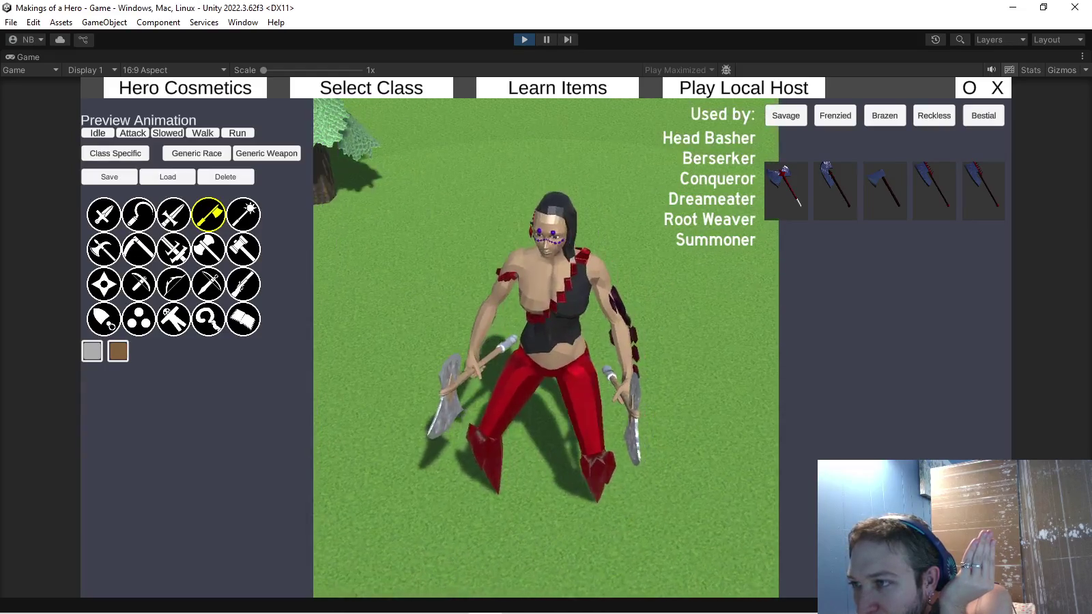
left_click(1083, 57)
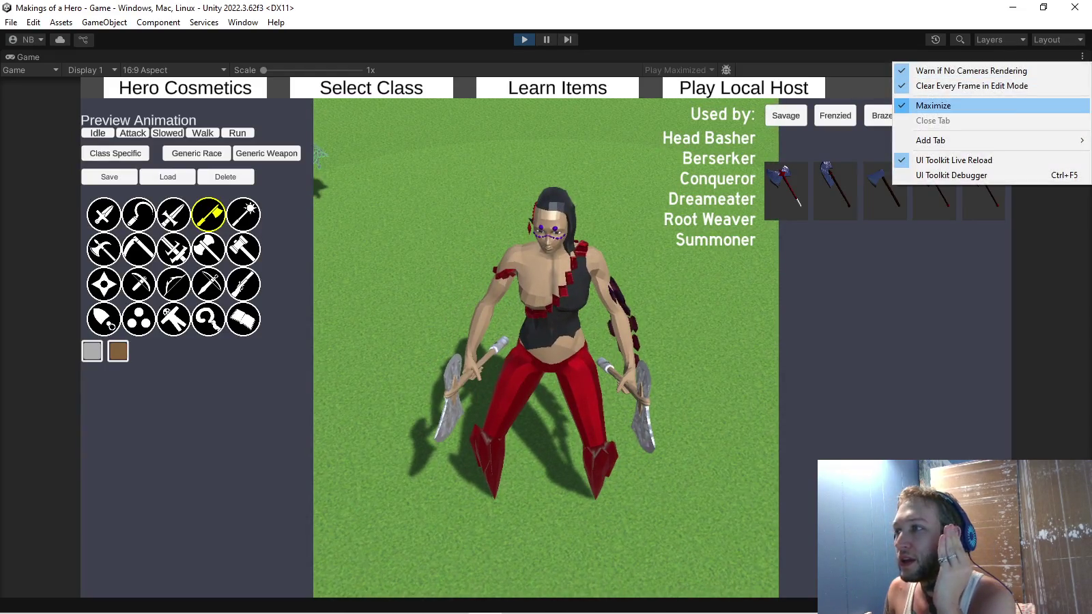
Restore the full editor layout and frame the character's sash in the Scene view
left_click(933, 105)
key("f")
key("w")
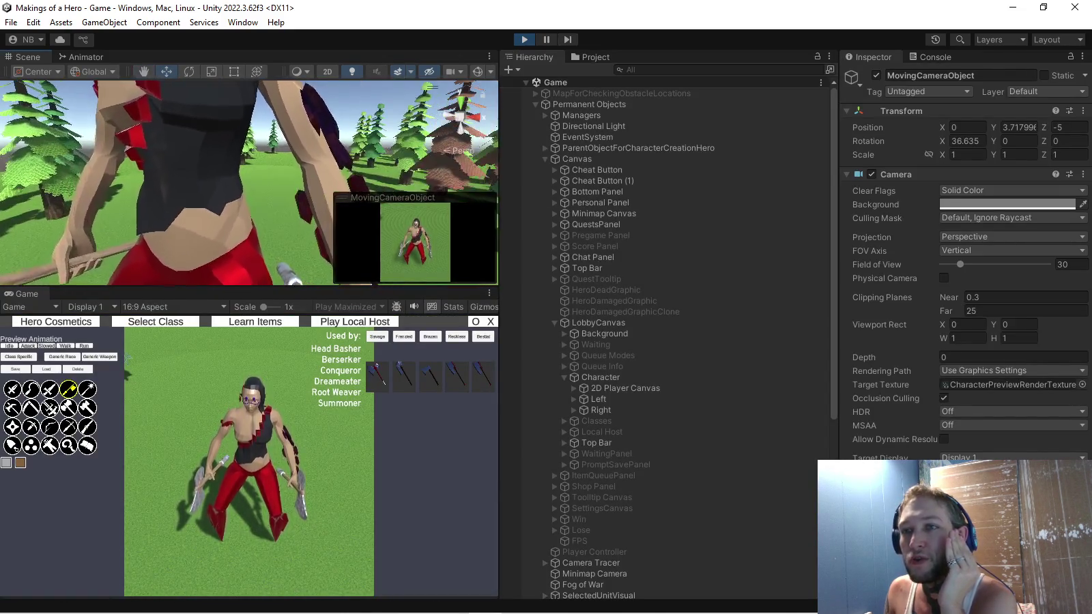
key("q")
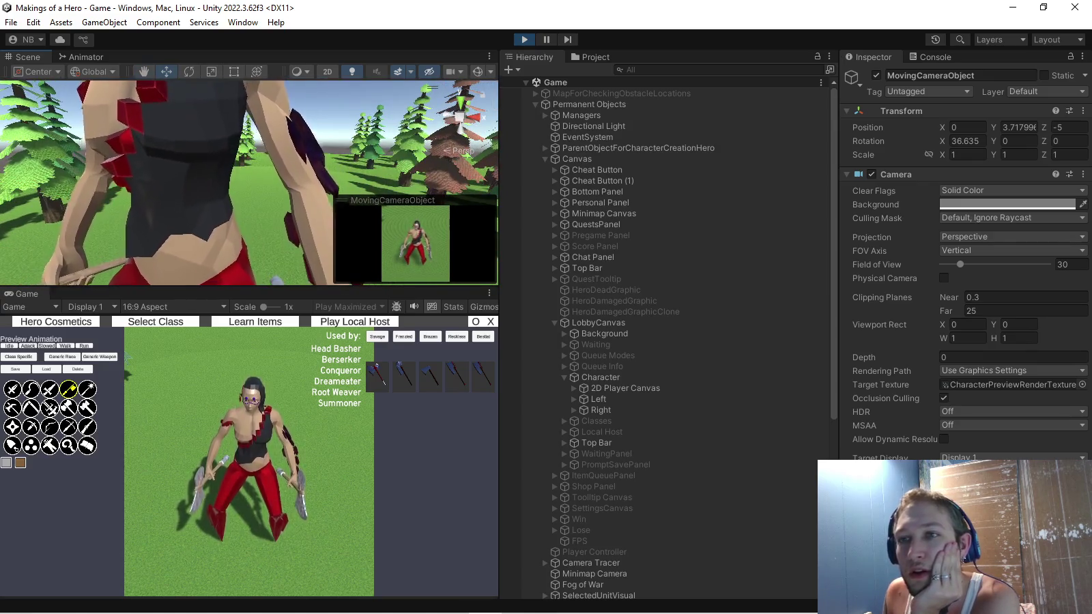
left_click(183, 227)
left_click_drag(250, 181, 201, 177)
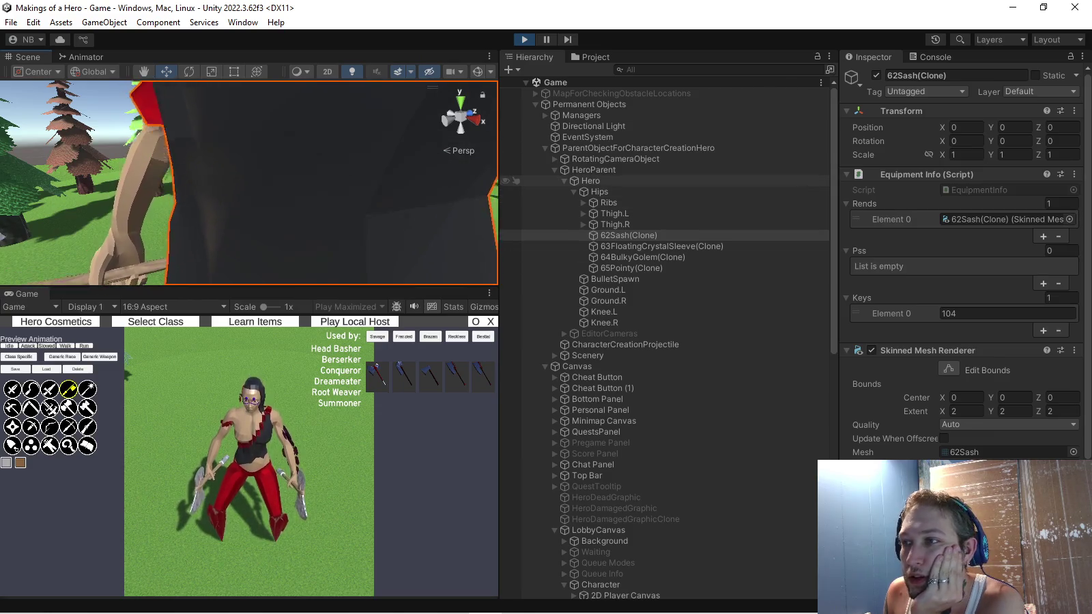
Rotate HeroParent and expand Ribs, Neck and Head in the Hierarchy to reveal the attached cosmetics
left_click(593, 170)
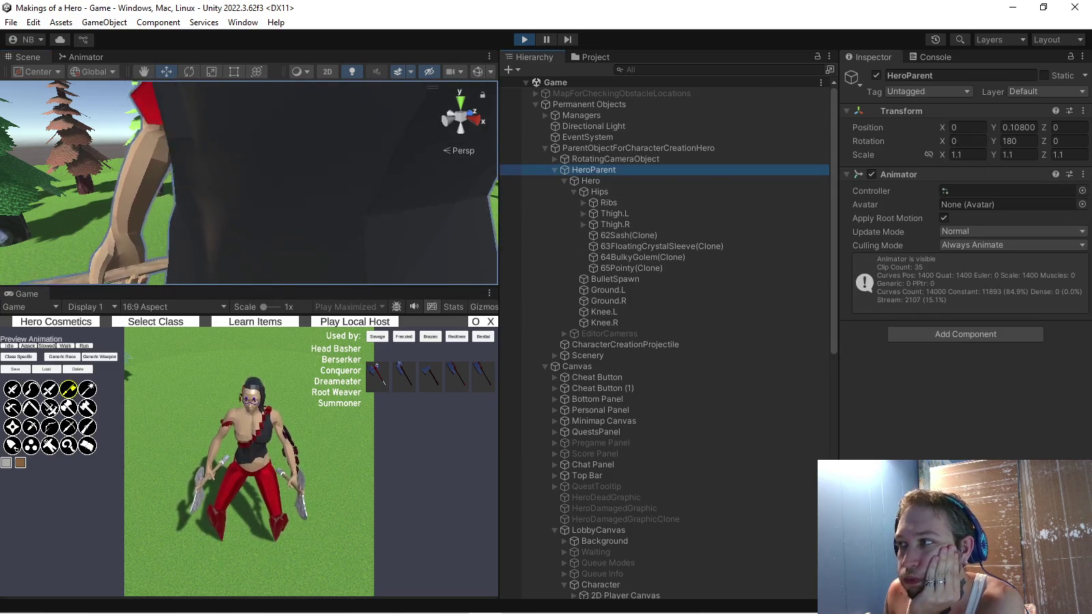
left_click_drag(994, 141, 929, 140)
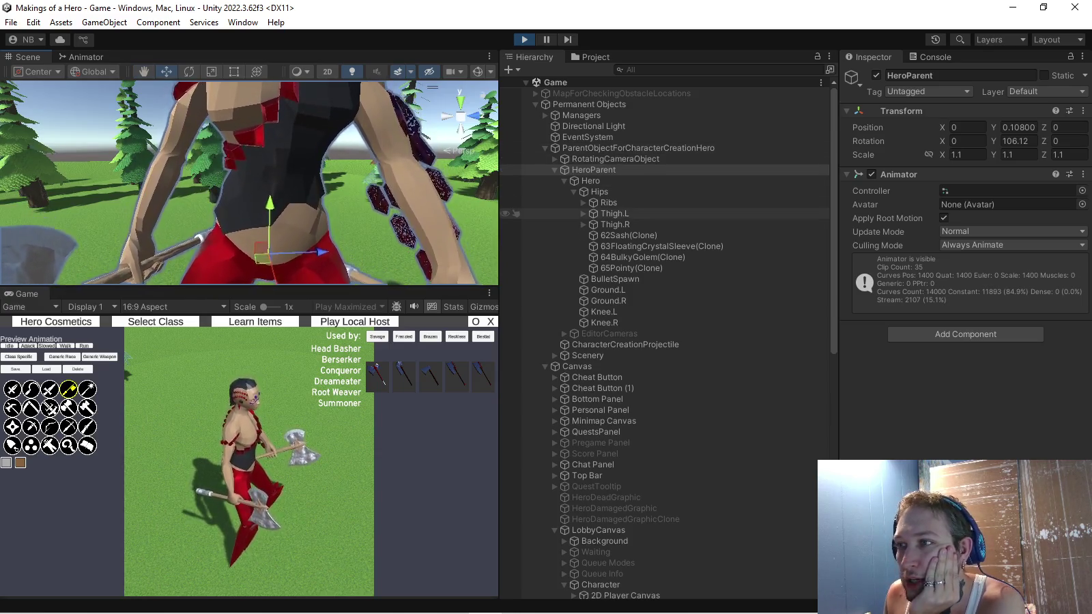
left_click(583, 203)
left_click(593, 214)
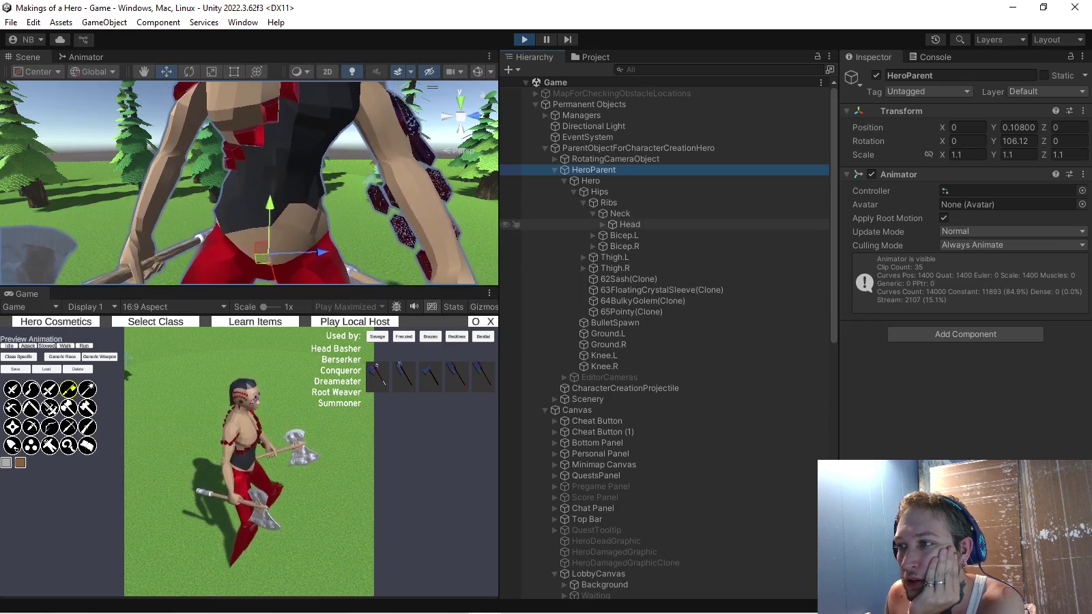
left_click(602, 225)
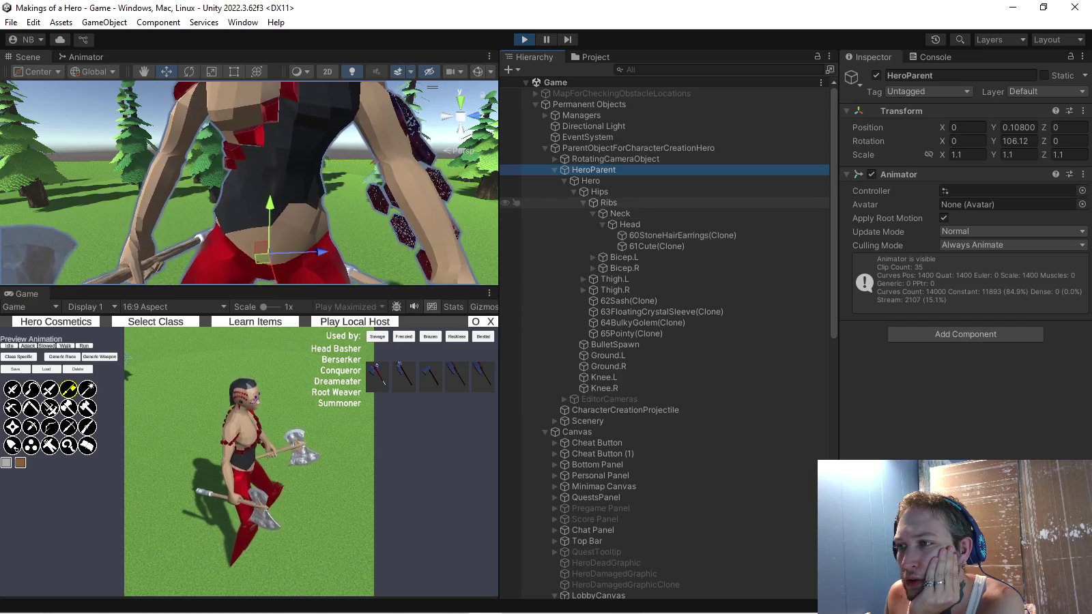
Select 62Sash(Clone) and ping its texture to open the 62Sash import settings
left_click(628, 300)
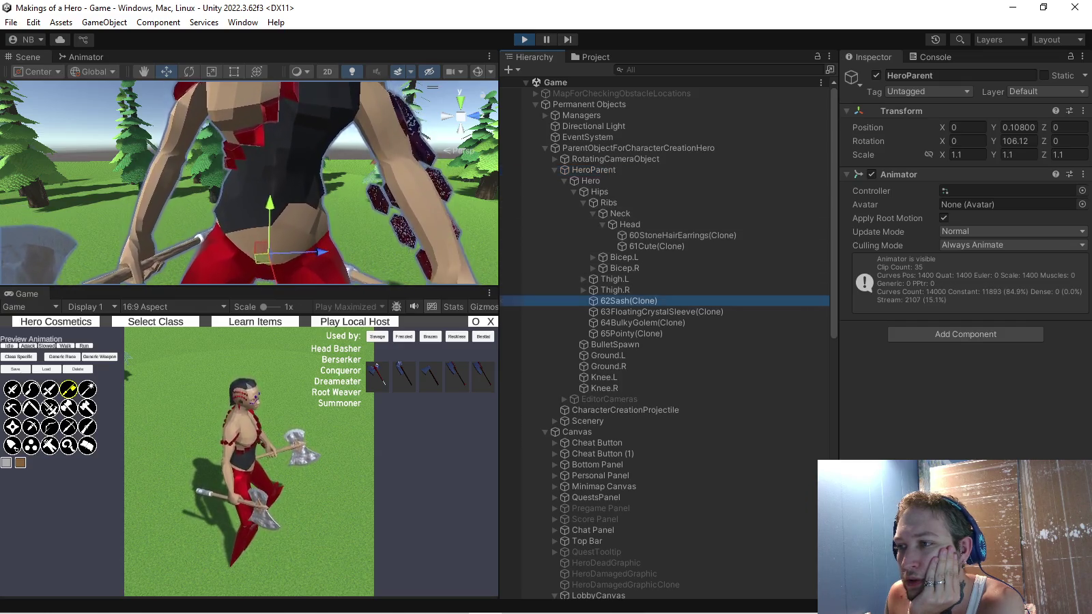
scroll(966, 273, "down", 5)
scroll(966, 307, "down", 5)
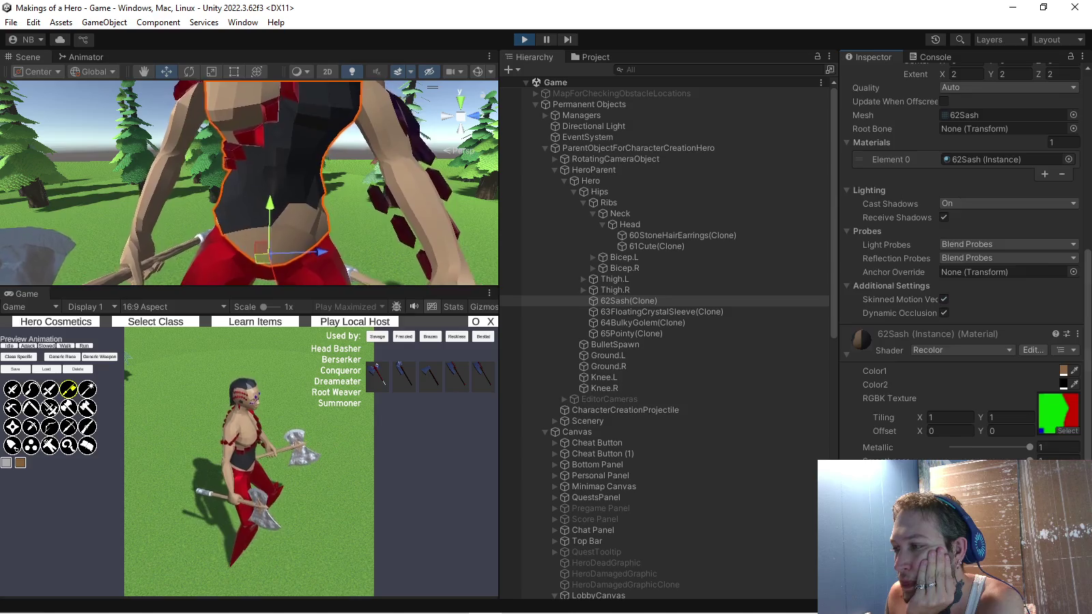
left_click(1058, 413)
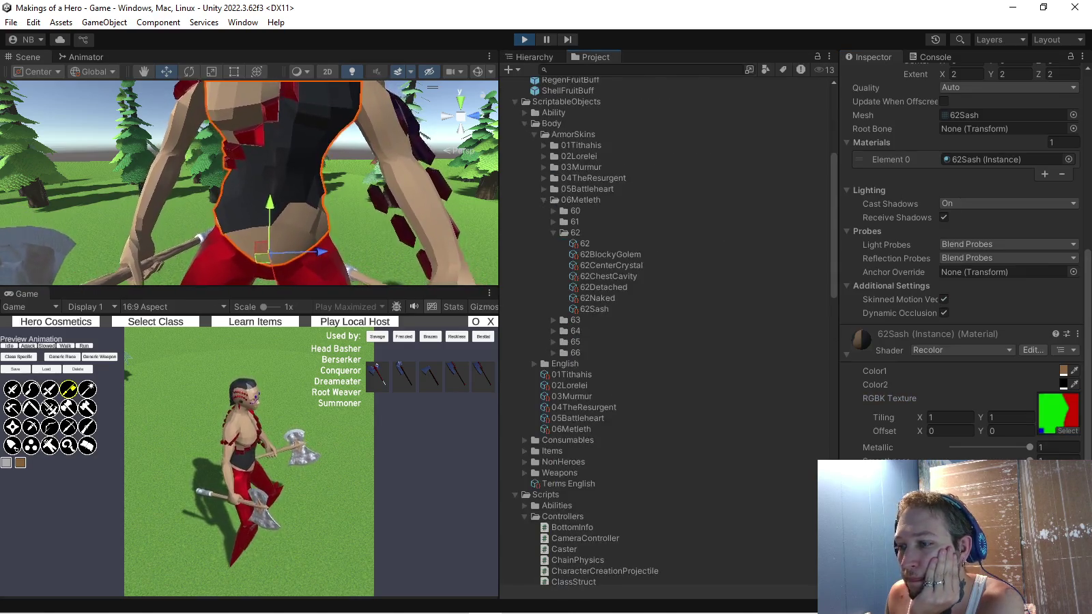
left_click(1058, 413)
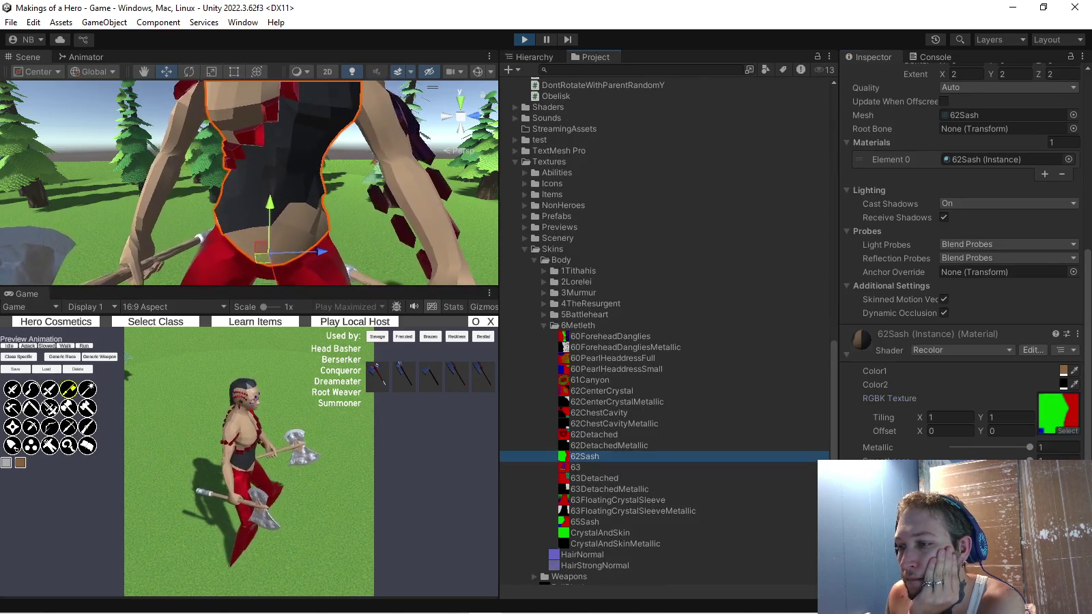
Try the 62Sash texture's Max Size at 128, 256 and 512
left_click(1010, 459)
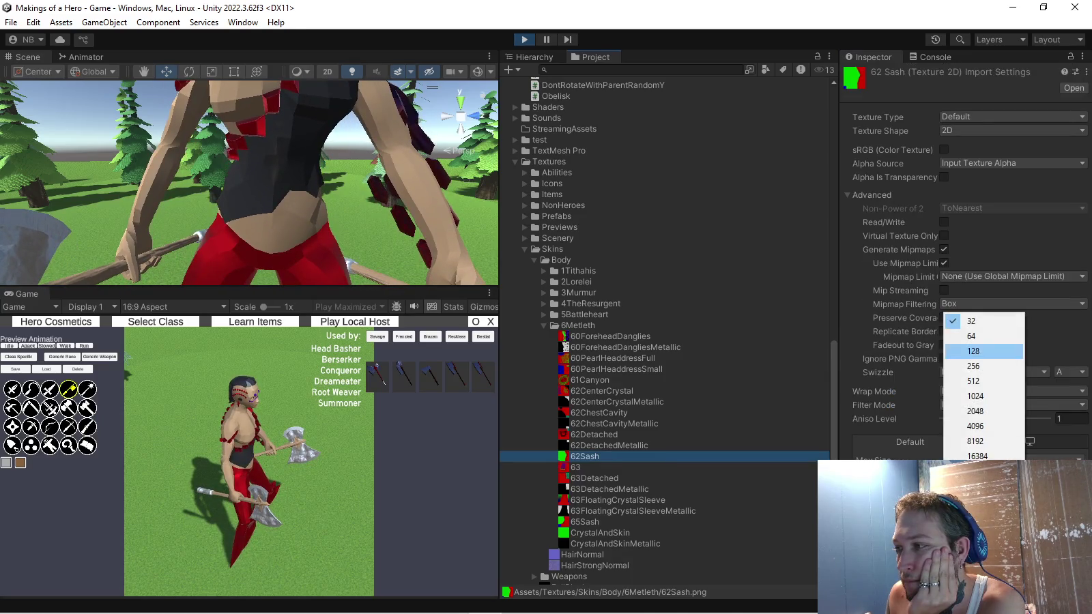
left_click(983, 351)
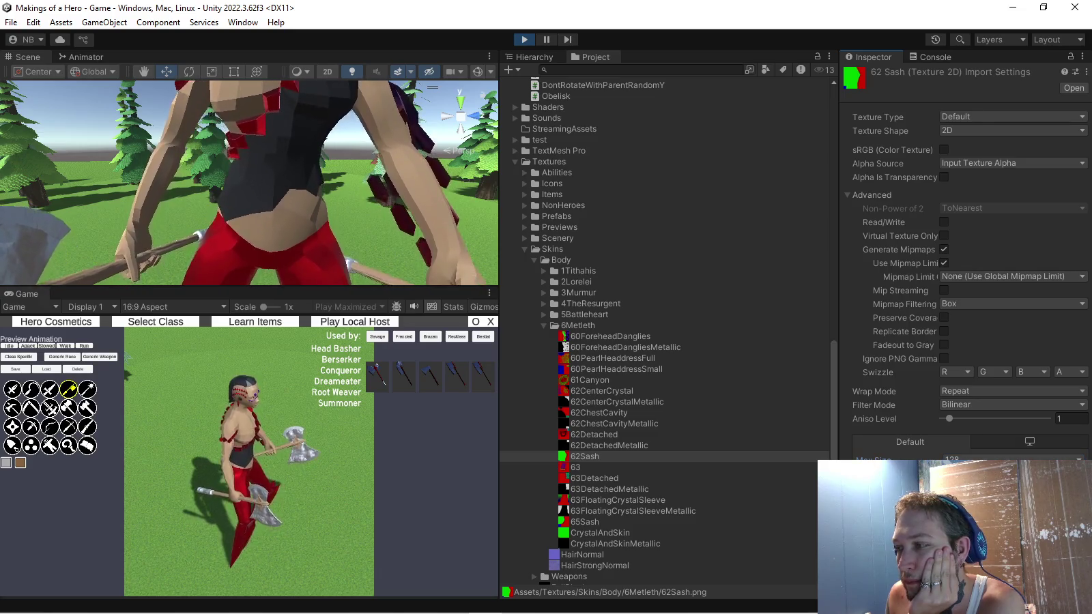
left_click_drag(249, 185, 235, 137)
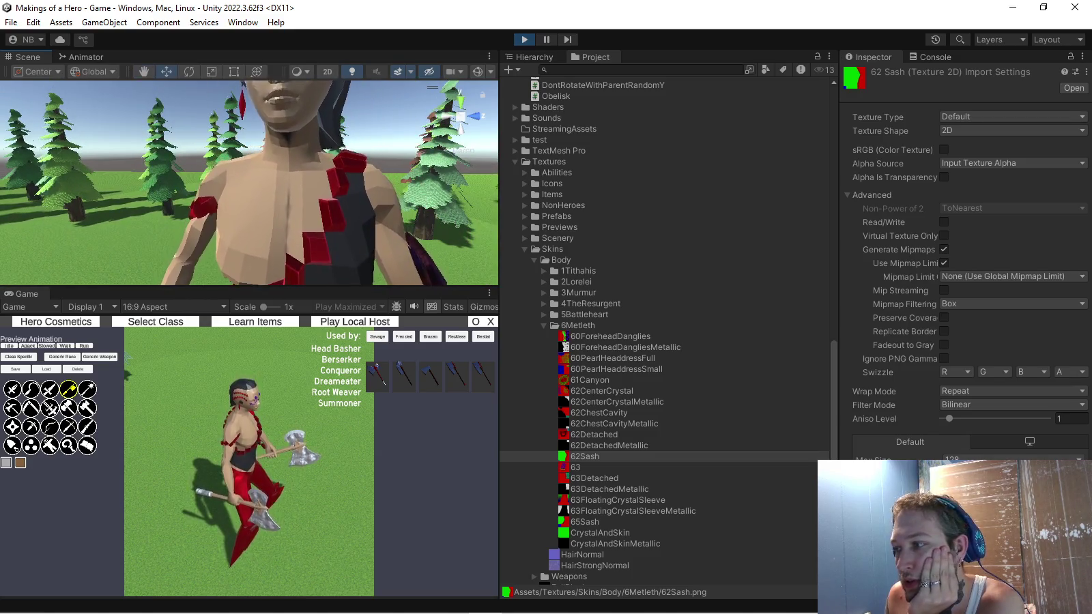
left_click(1010, 459)
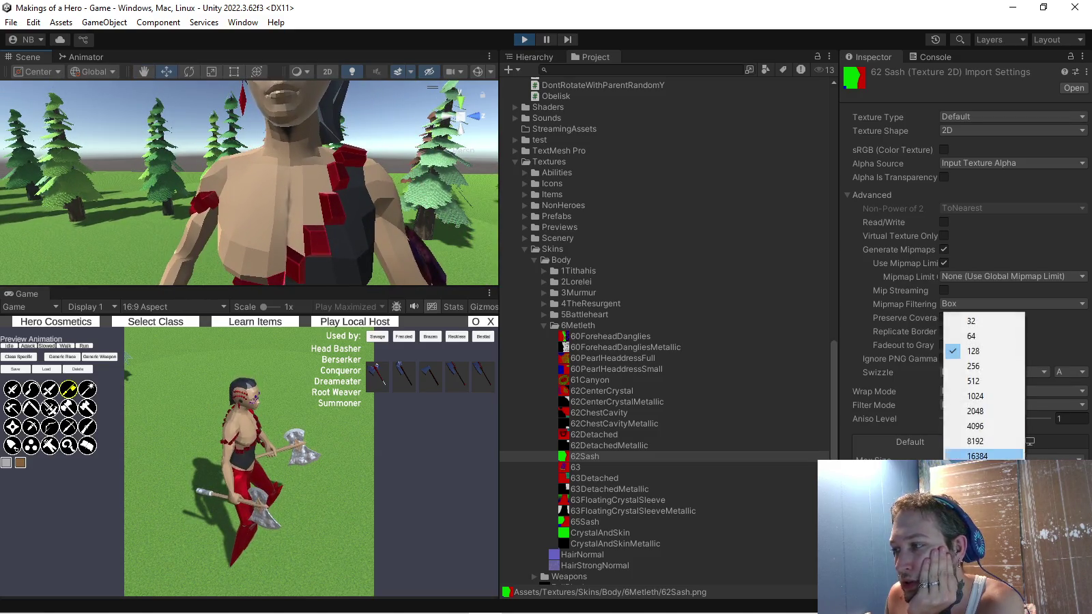
left_click(983, 367)
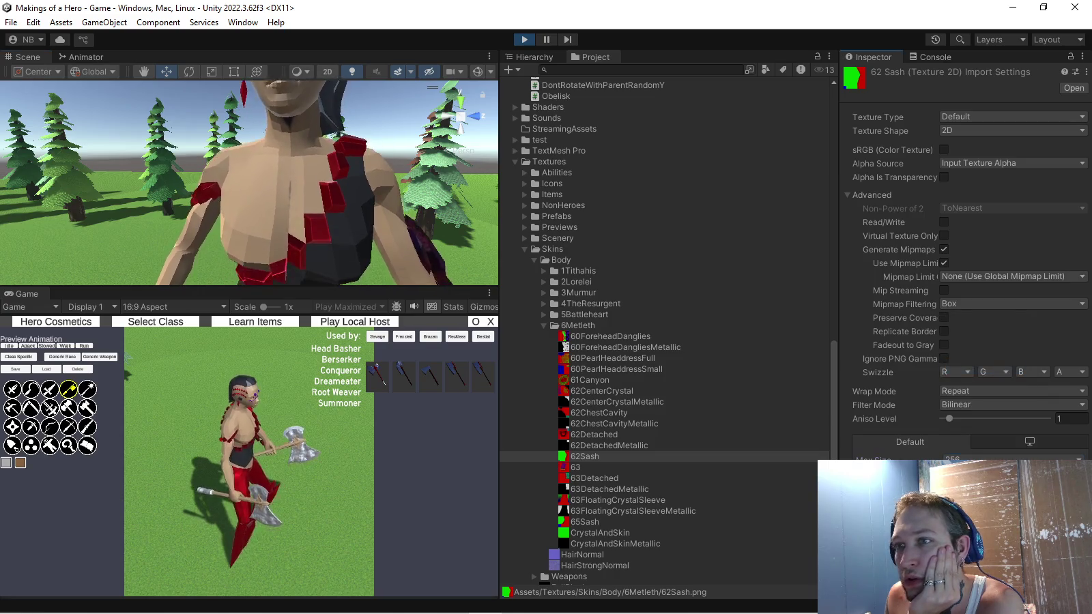
left_click(1011, 458)
left_click(983, 394)
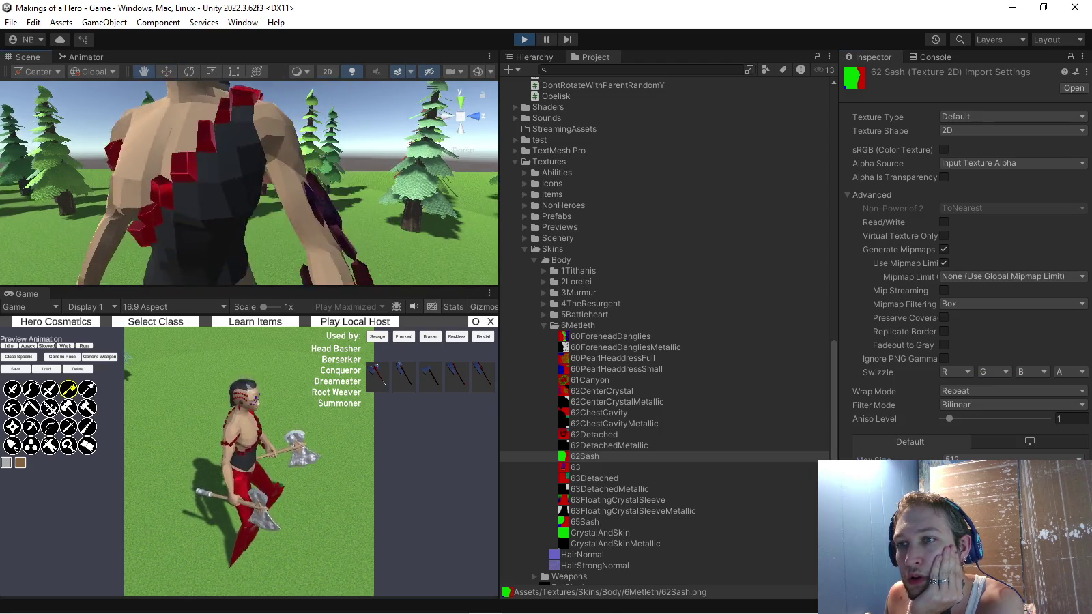
Drop Max Size to 32, raise it to 256, then settle at 128
left_click(1010, 457)
left_click(983, 321)
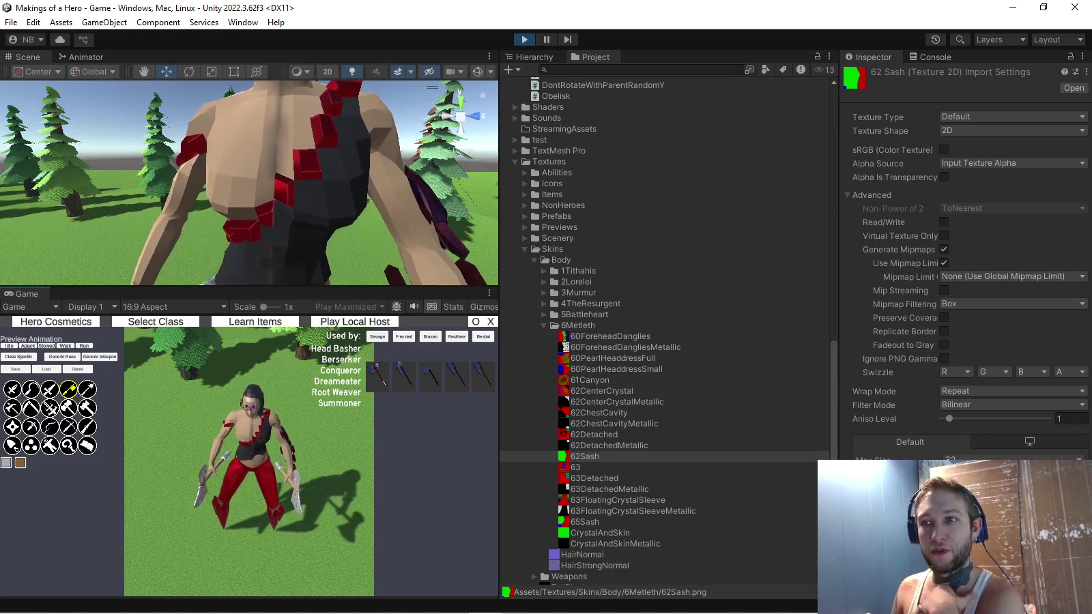
left_click(1014, 457)
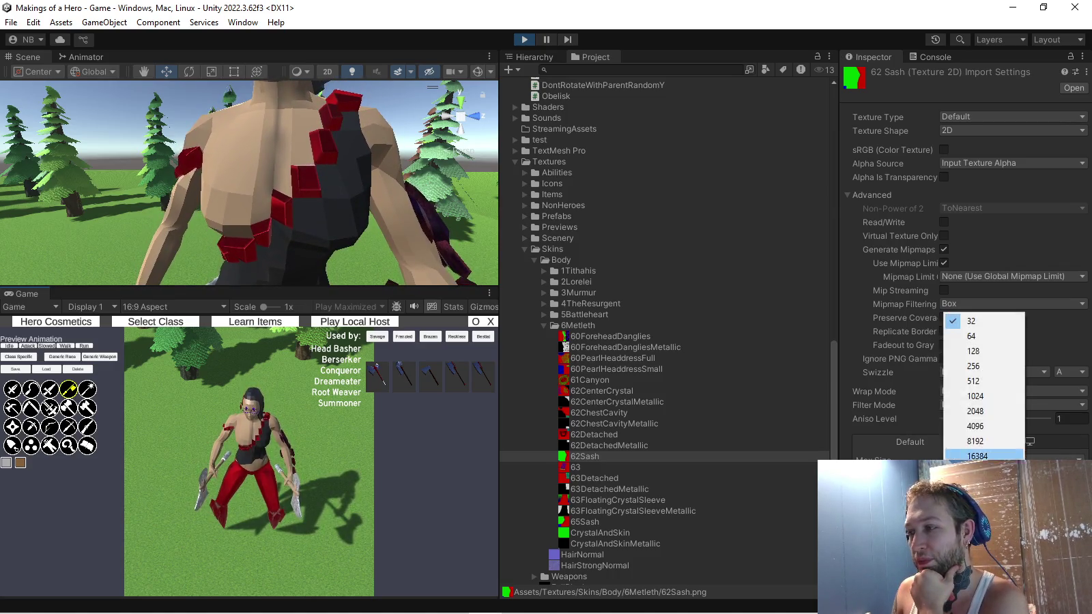
left_click(970, 364)
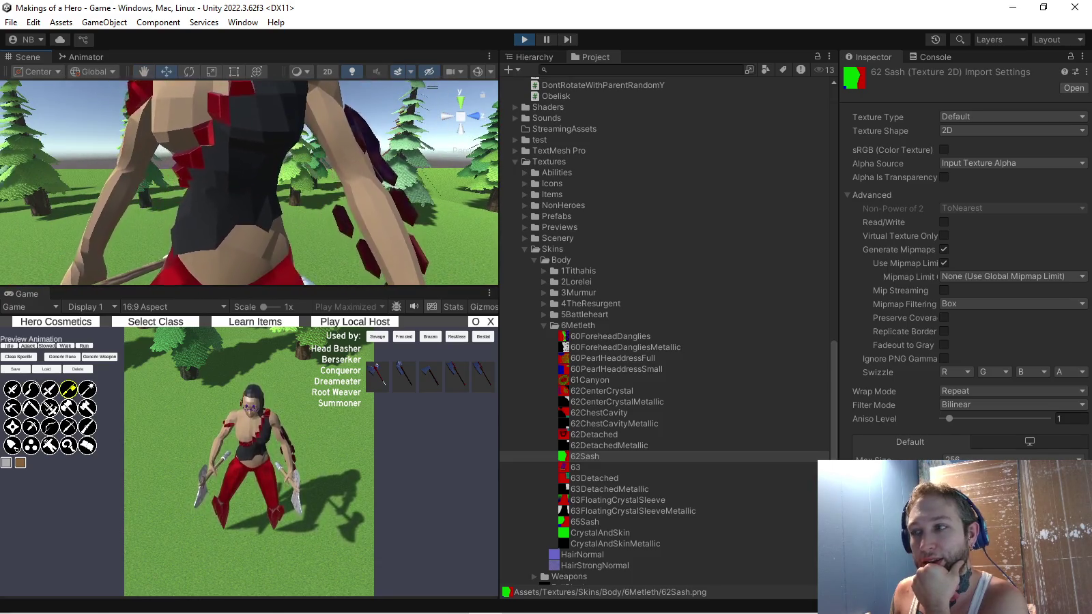
left_click(983, 458)
left_click(983, 355)
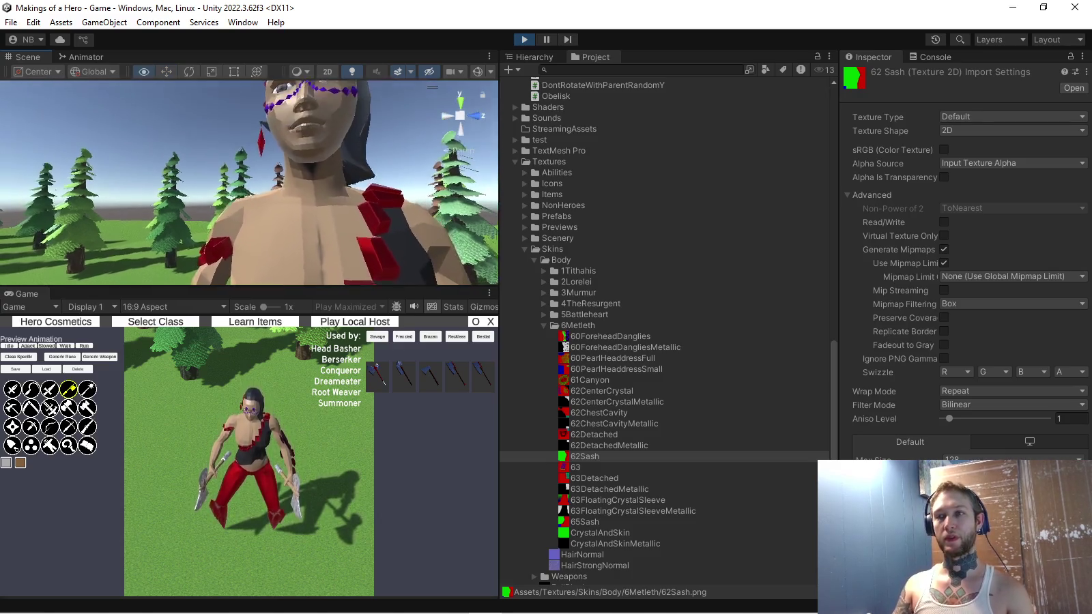
Switch to the Hand tool, maximize the Game view, and play the attack preview animation
key("q")
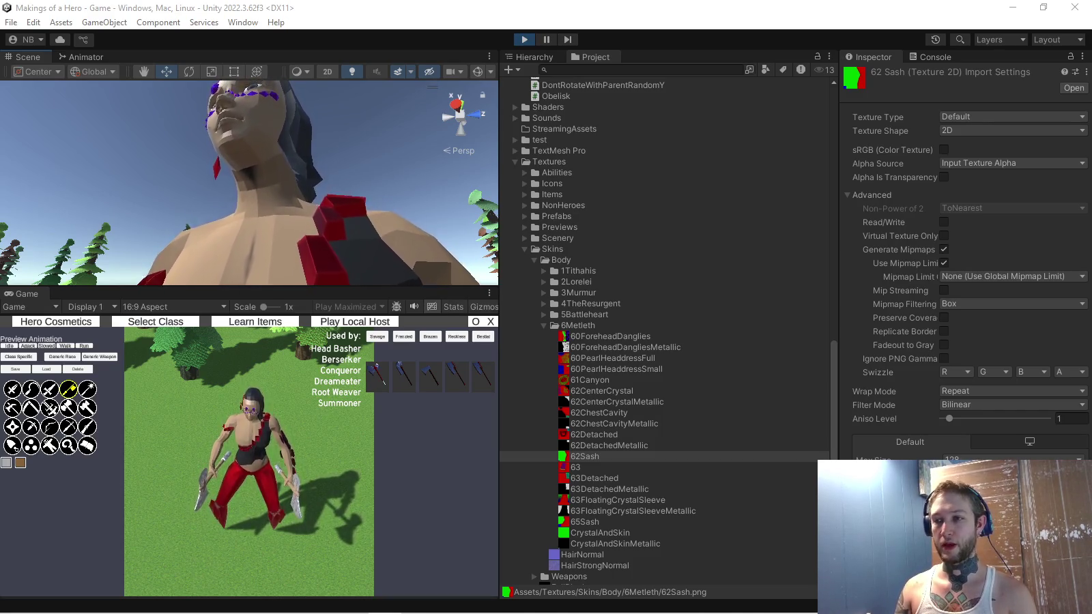
left_click(490, 293)
left_click(666, 342)
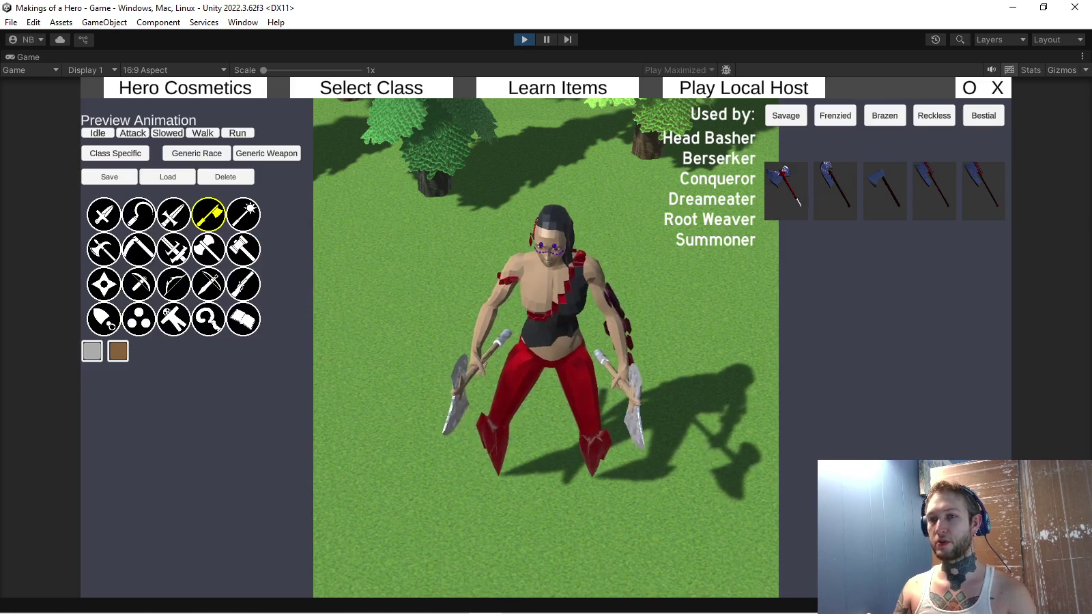
left_click(133, 133)
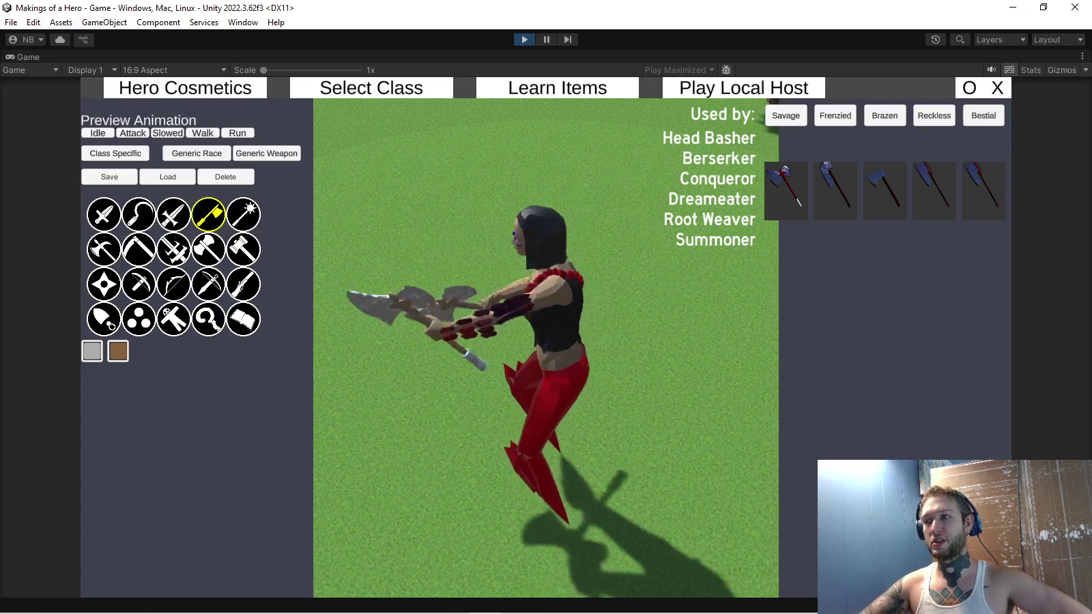
Filter the axe skin list down to the single Savage variant
left_click(786, 116)
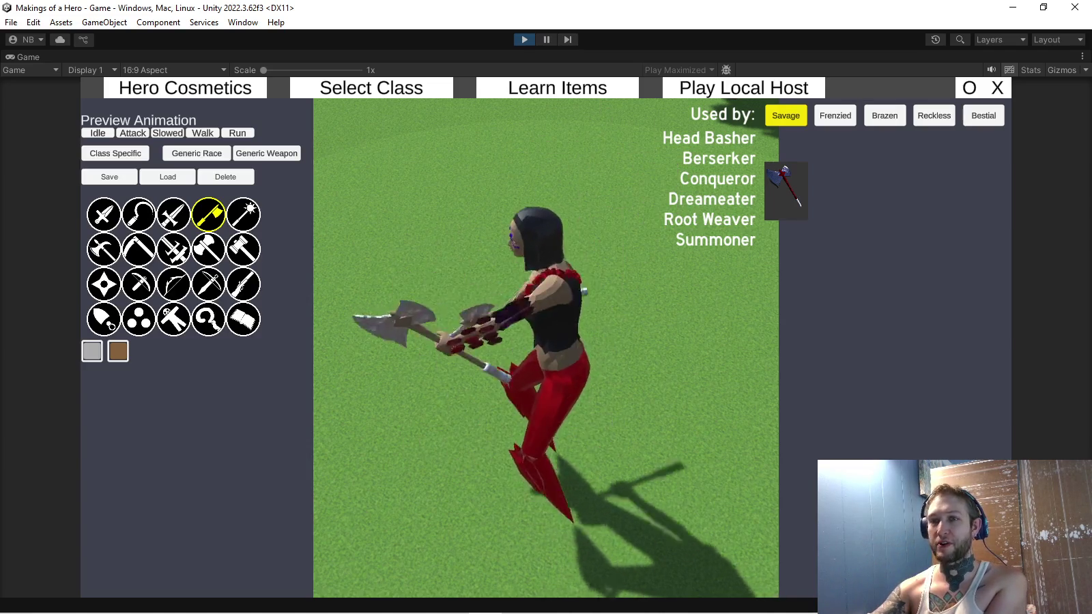
Preview the throwing star, bow, hooked blades and twin axes, then return to the axe category
left_click(104, 284)
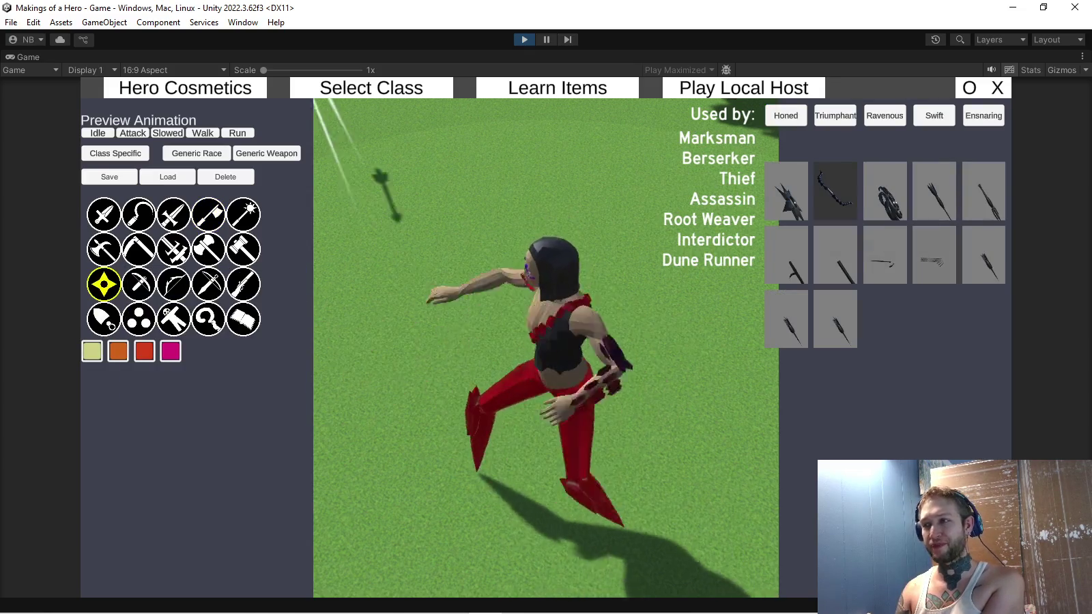
left_click(786, 255)
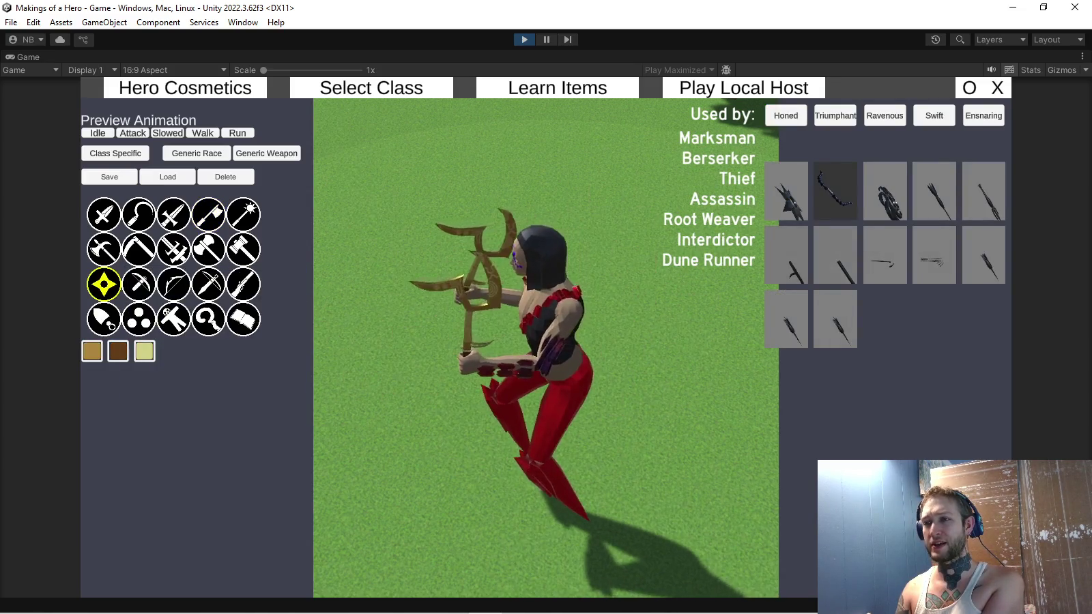
left_click(786, 191)
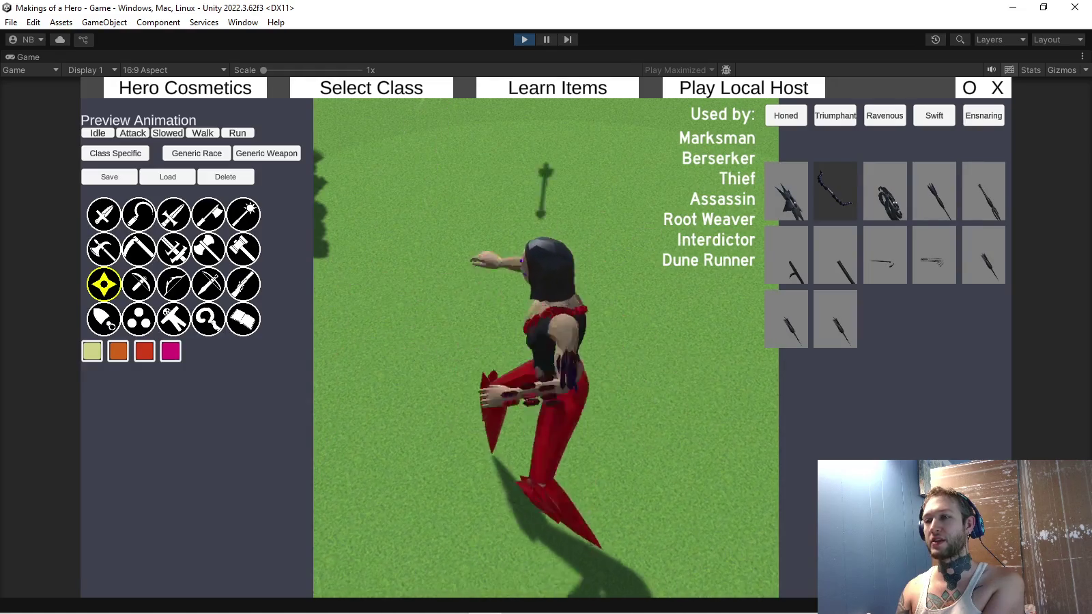
left_click(786, 254)
left_click(835, 254)
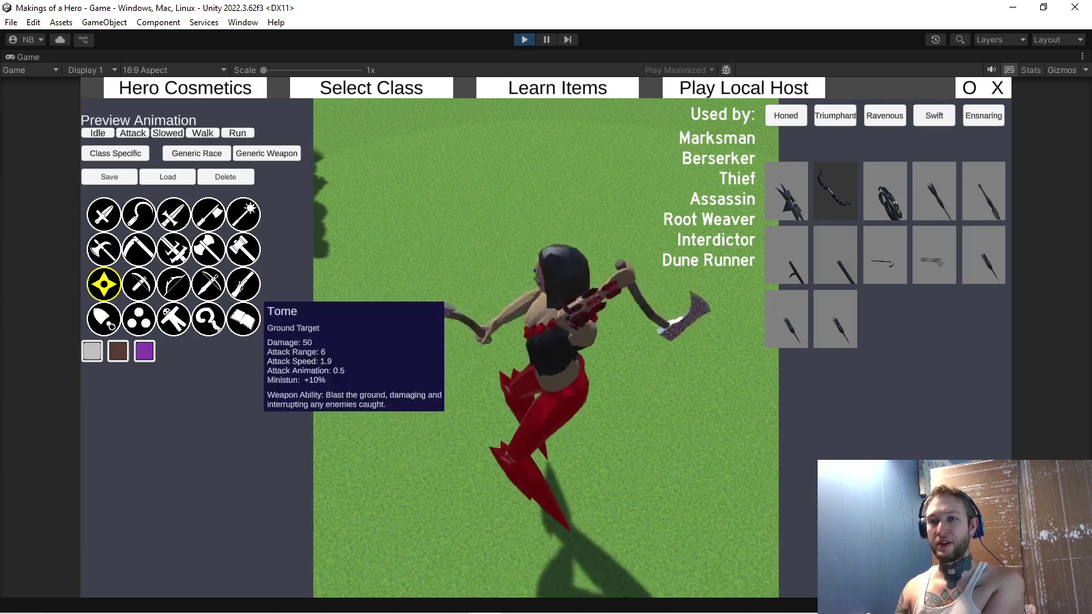
mouse_move(177, 217)
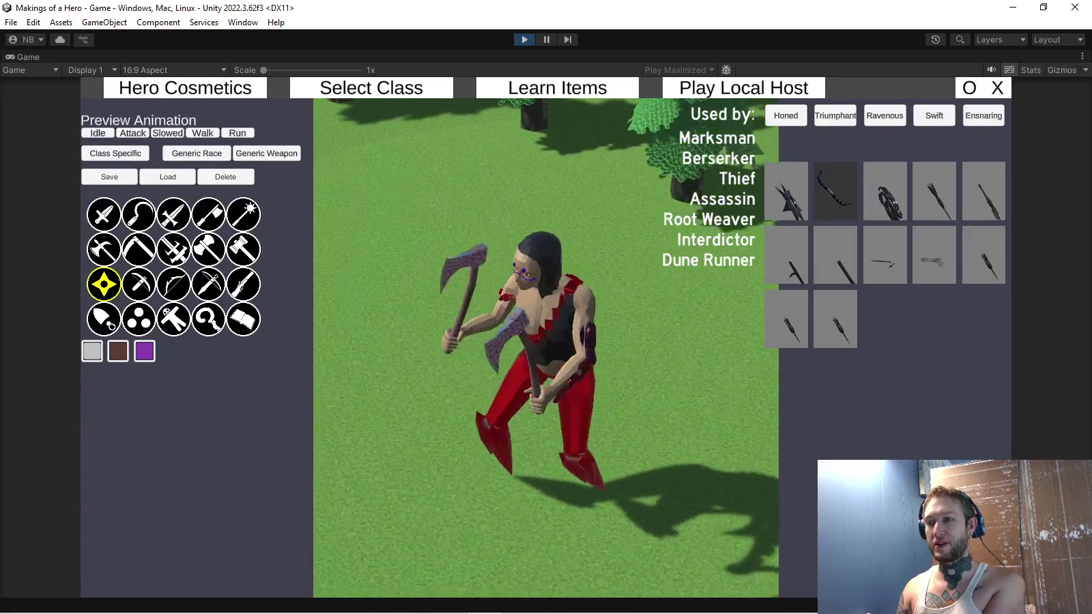
left_click(208, 215)
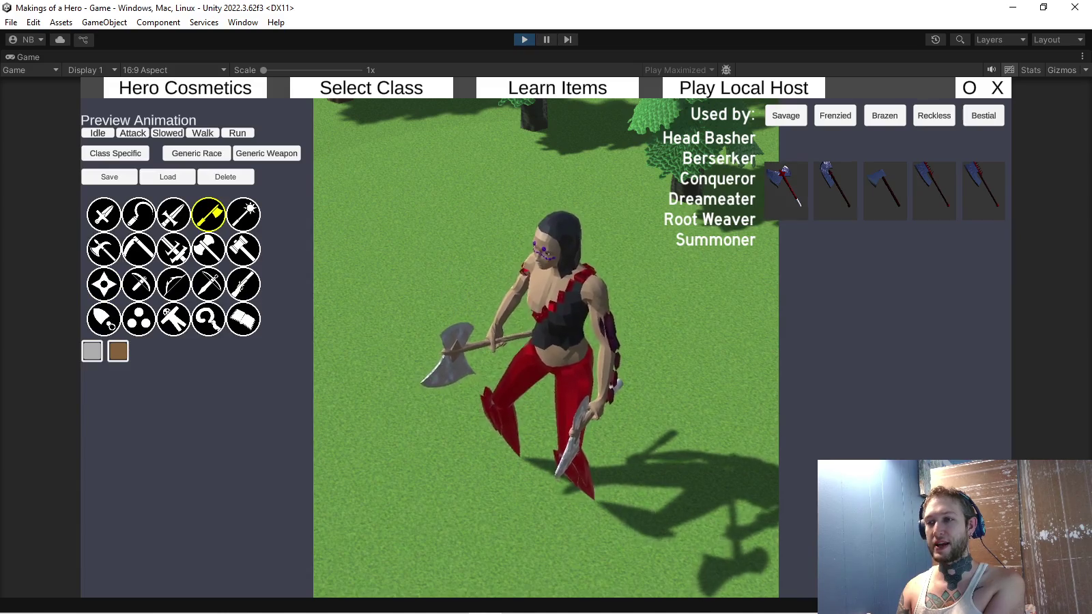